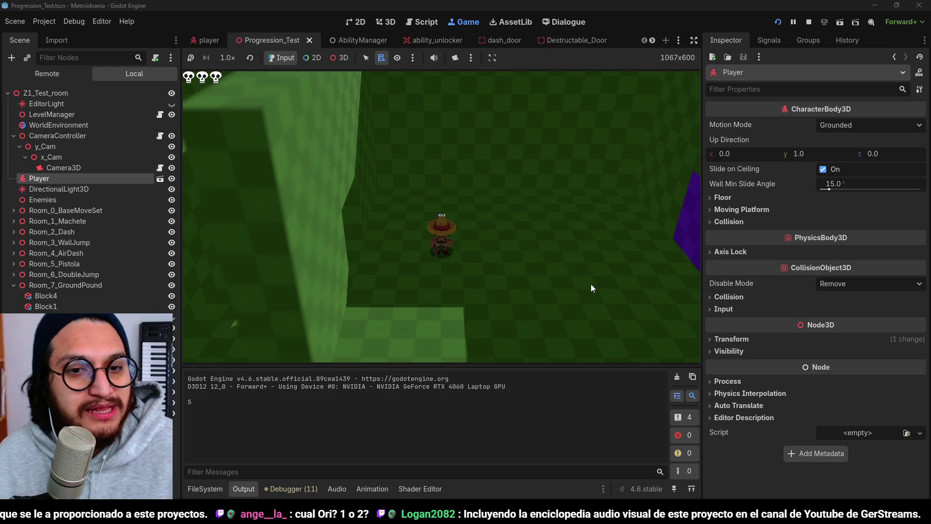
Step: Walk the player past the purple block, attacking and jumping through the green room toward the corridor
key(d)
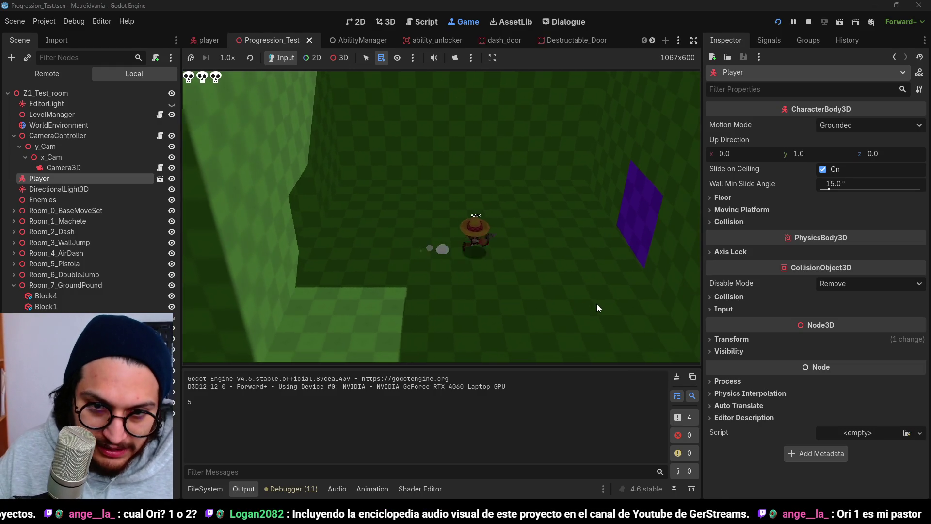
click(598, 307)
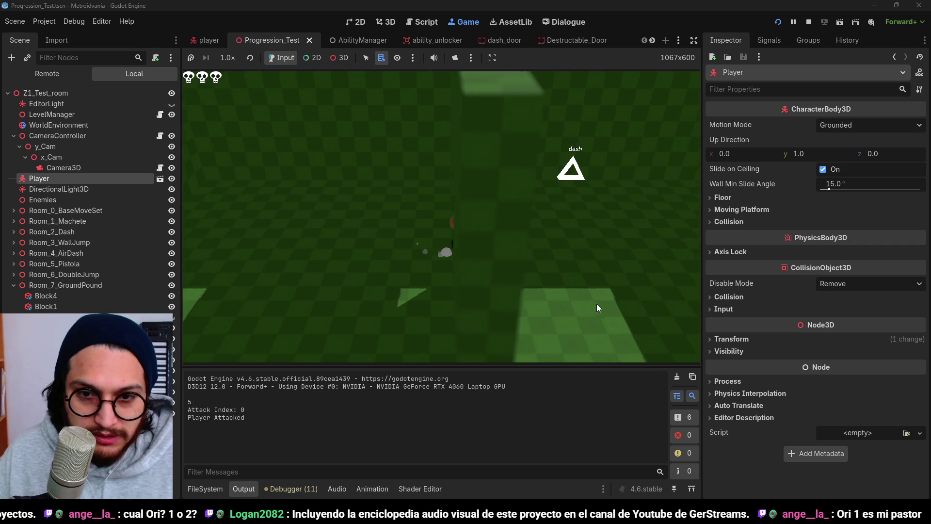
key(s)
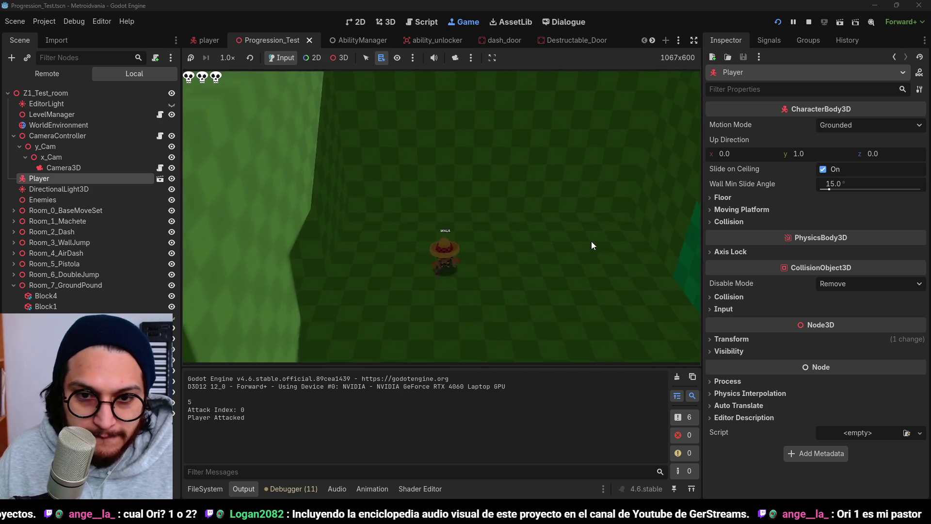
key(w)
key(w)
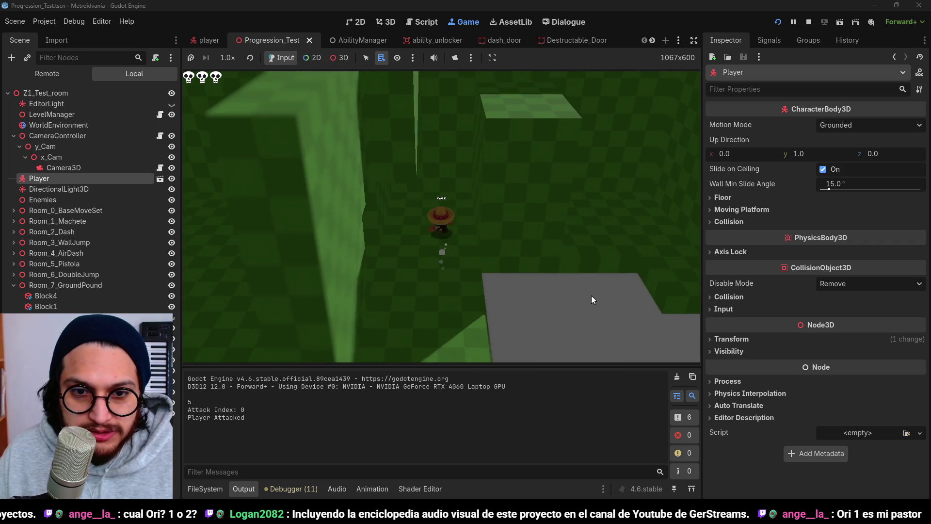
key(w)
key(space)
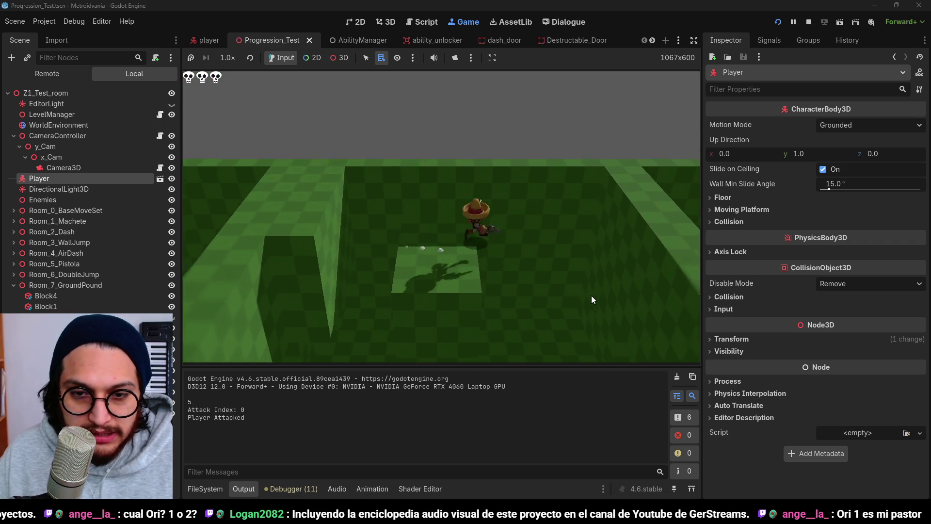
key(w)
key(w)
key(w)
key(w)
key(w)
key(w)
Step: Shoot the destructible door, walk through the grey-floored corridor, then restart the game with F5
click(581, 197)
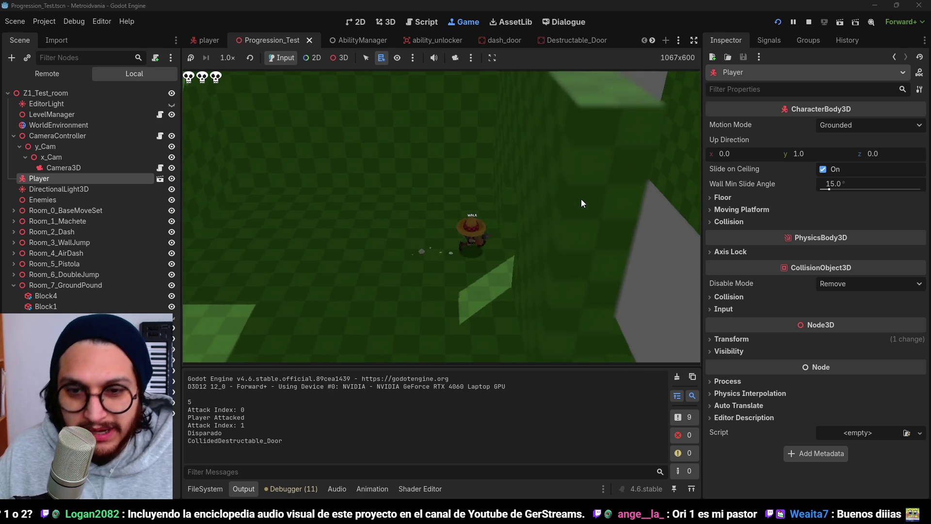
key(w)
key(w)
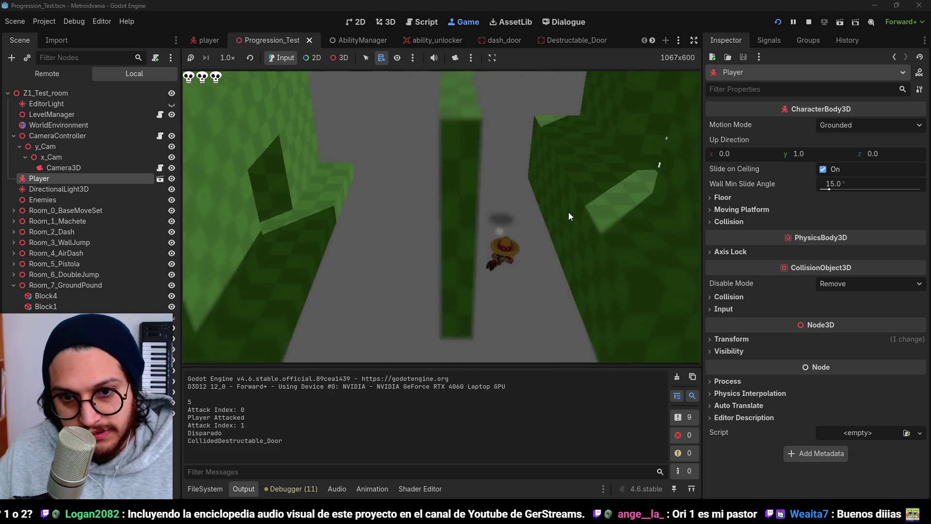
key(w)
key(F5)
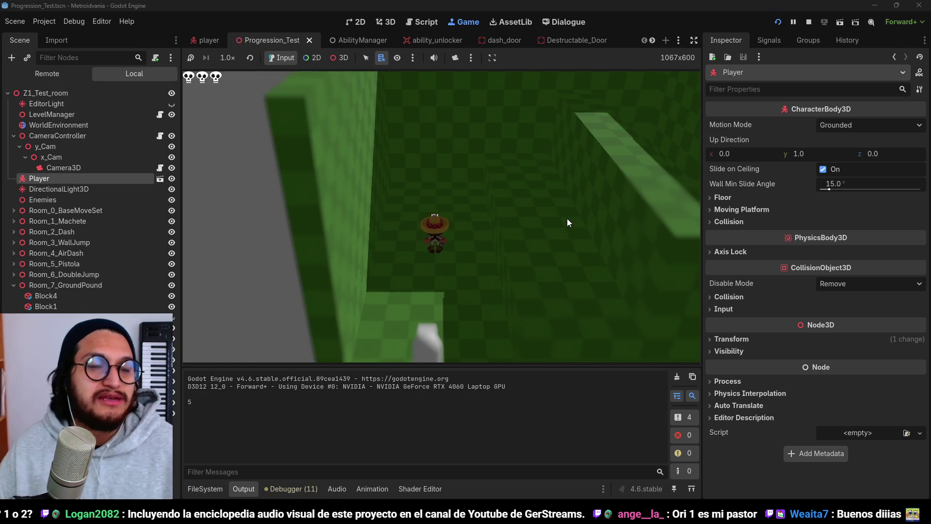
Step: Jump onto the green ledge, grab the sword, and attack near the dash pickup by the purple wall
key(w)
key(space)
key(w)
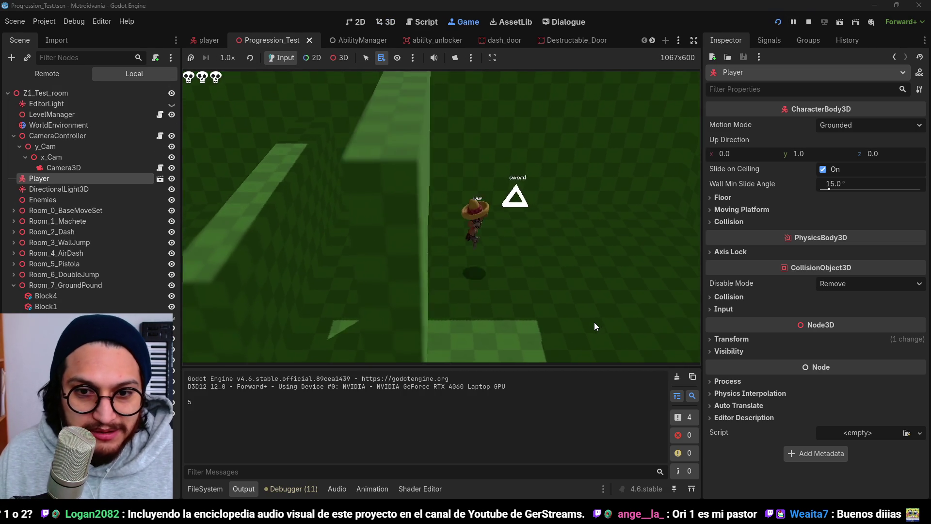
key(w)
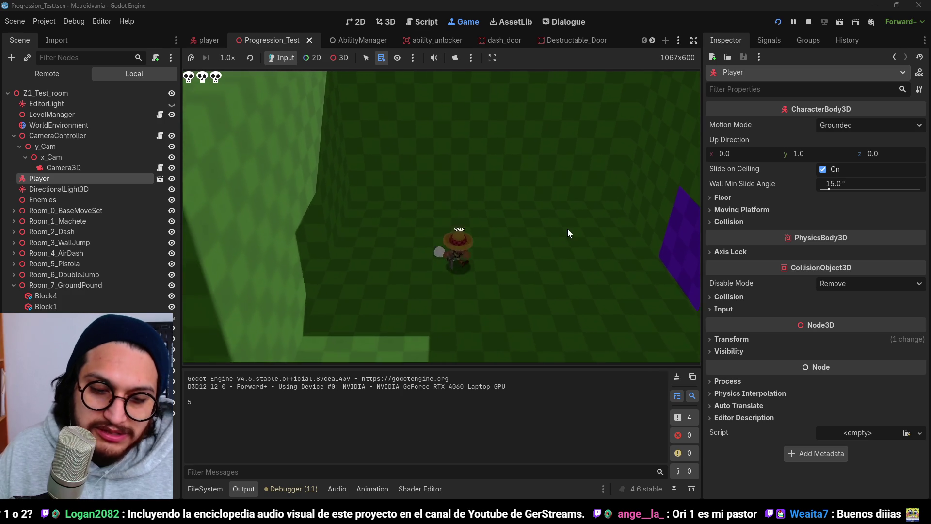
key(w)
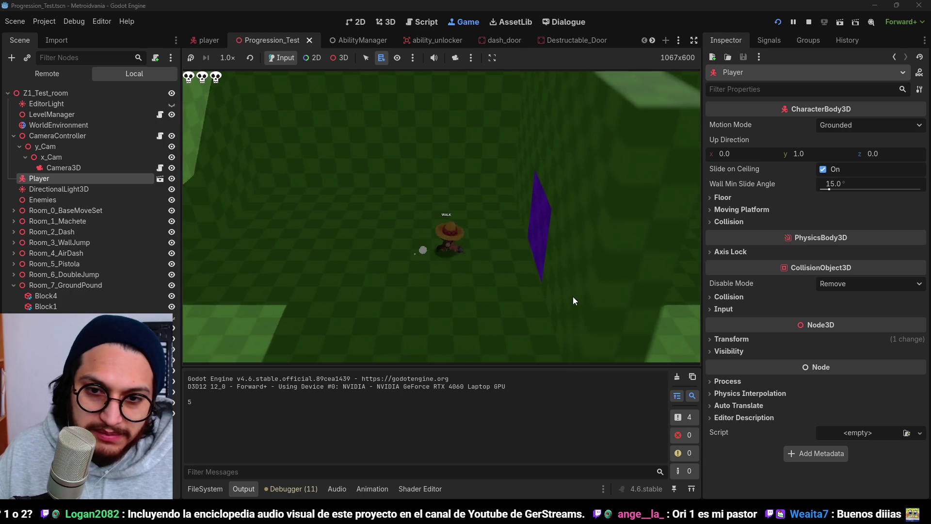
key(w)
click(568, 289)
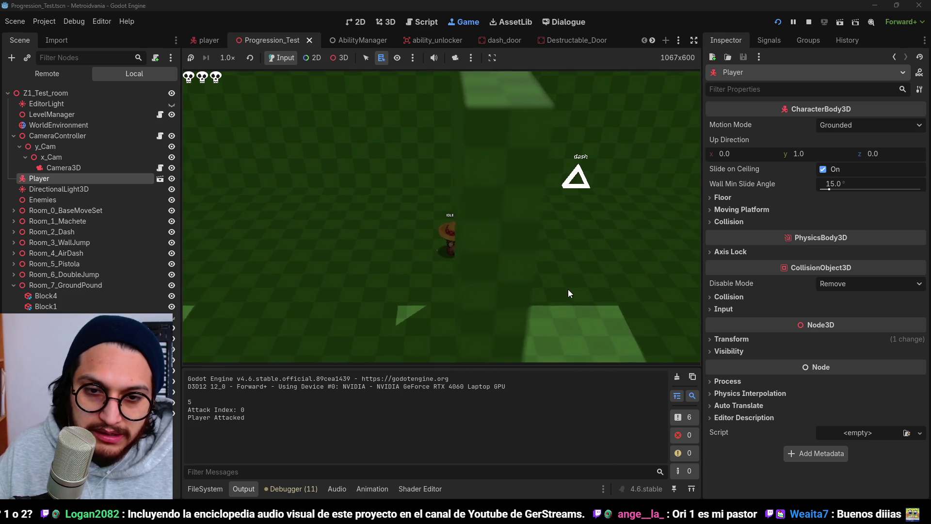
Step: Walk the player past the wall_jump and air_dash pickups through the green room
key(w)
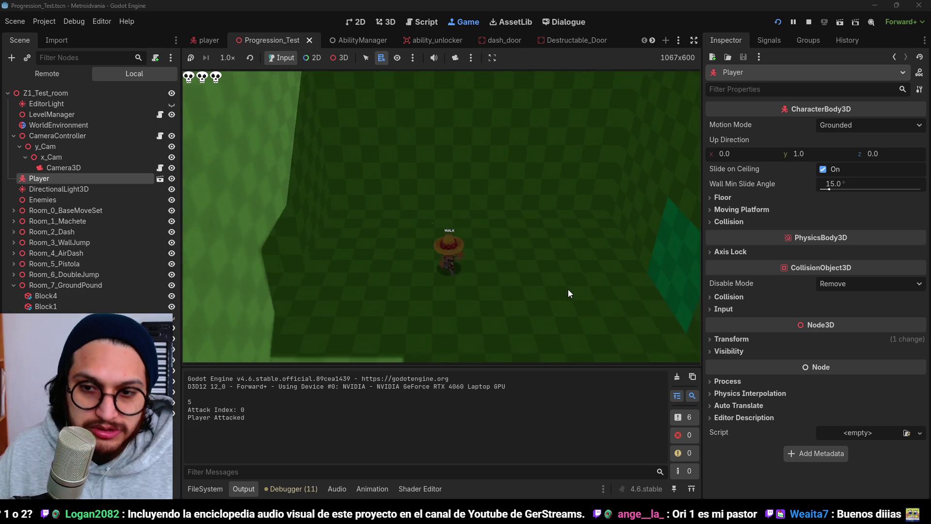
key(w)
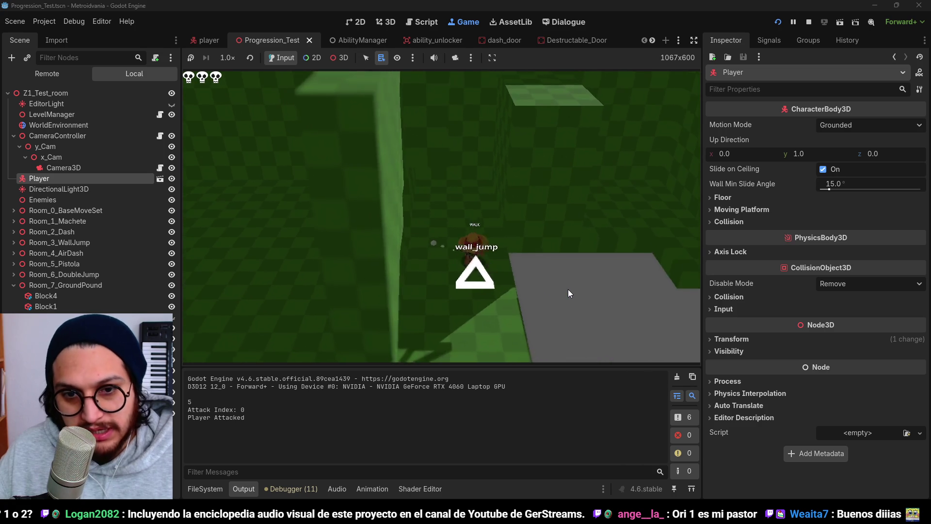
key(w)
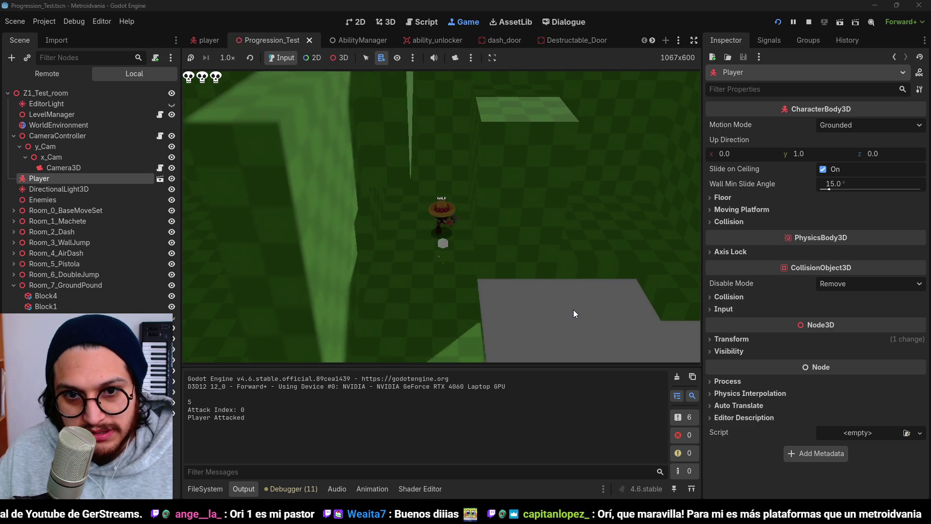
key(w)
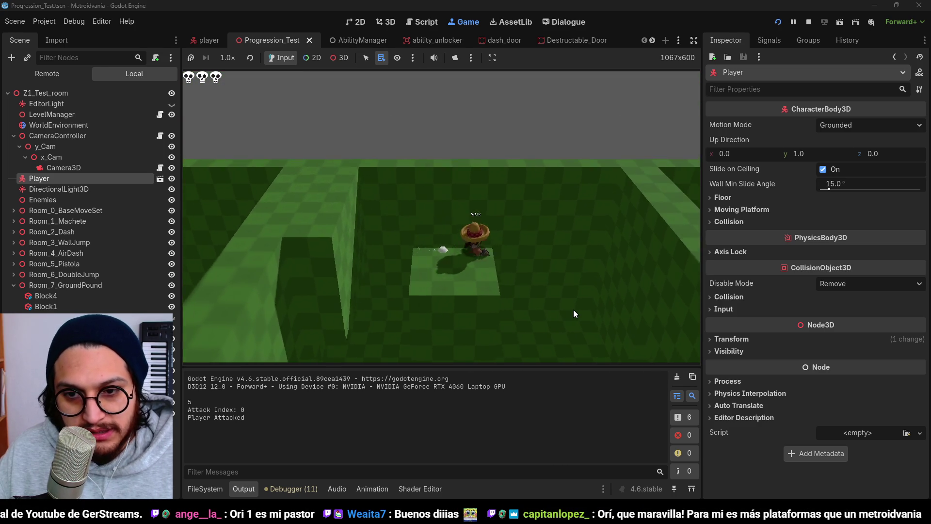
key(w)
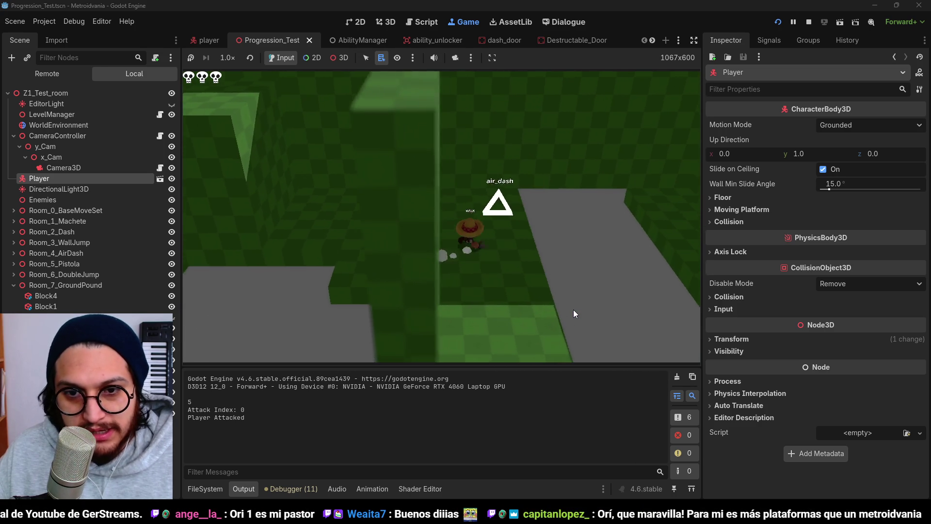
key(w)
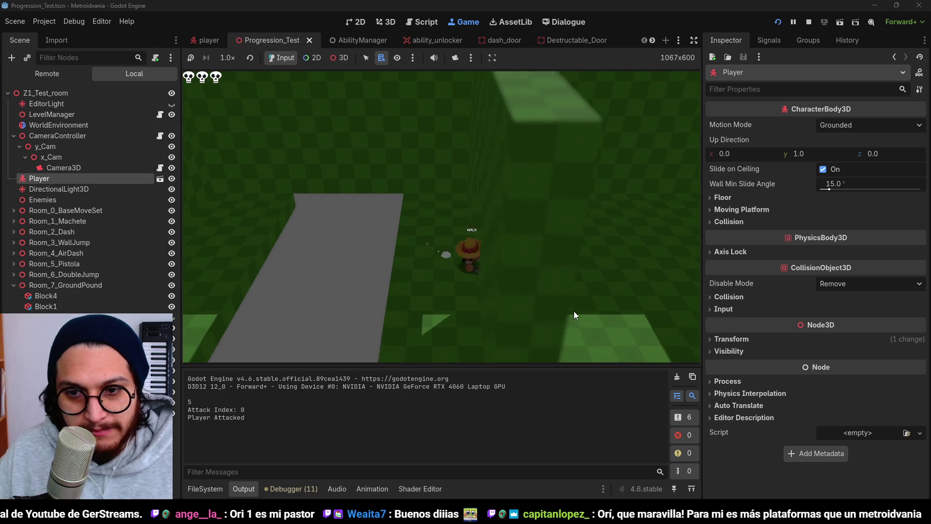
key(w)
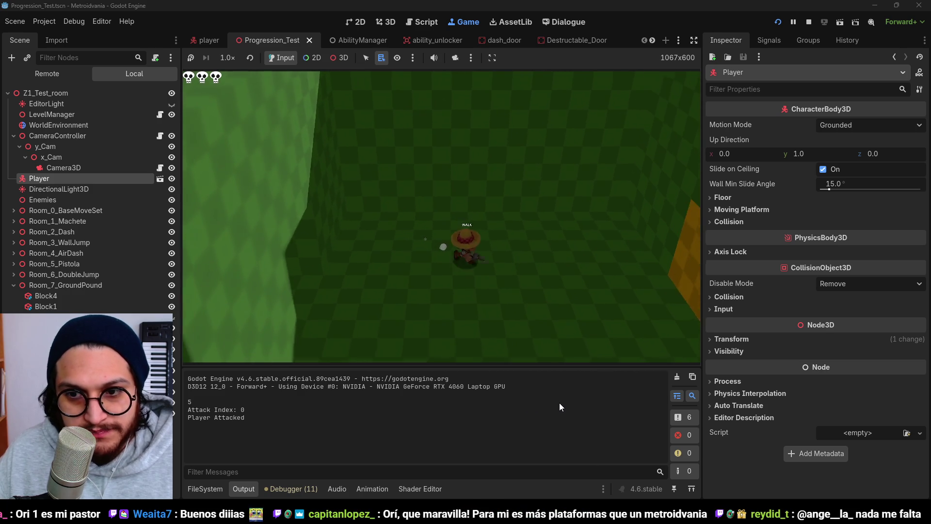
key(w)
Step: Attack and shoot the destructible door, then jump along the corridor beyond it
click(516, 280)
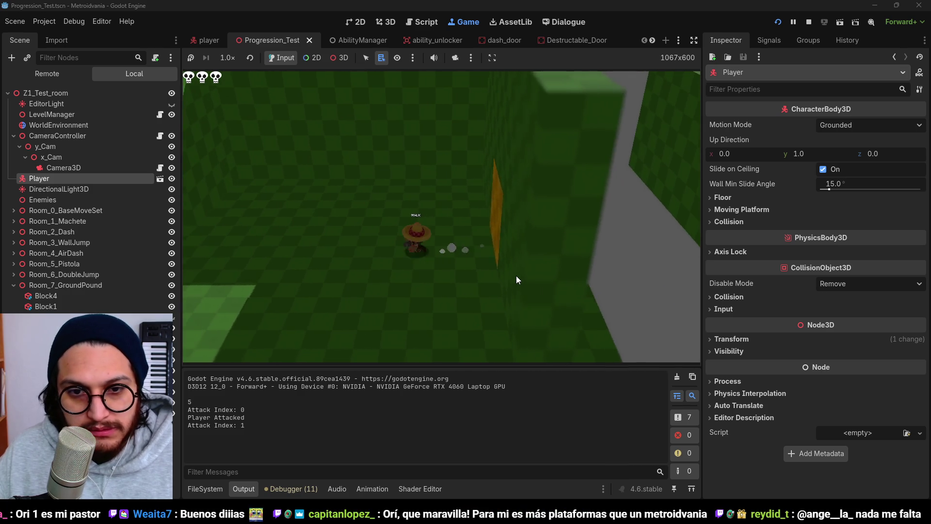
key(w)
click(508, 269)
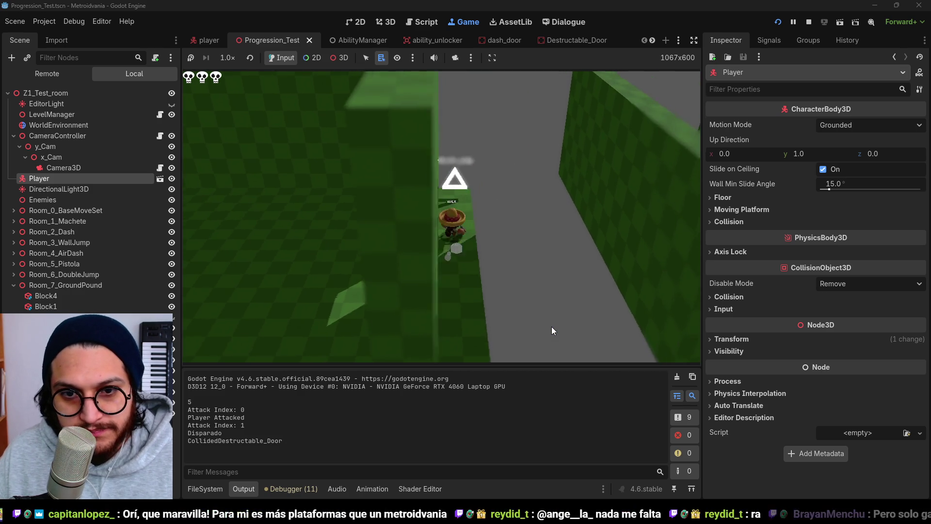
key(w)
key(space)
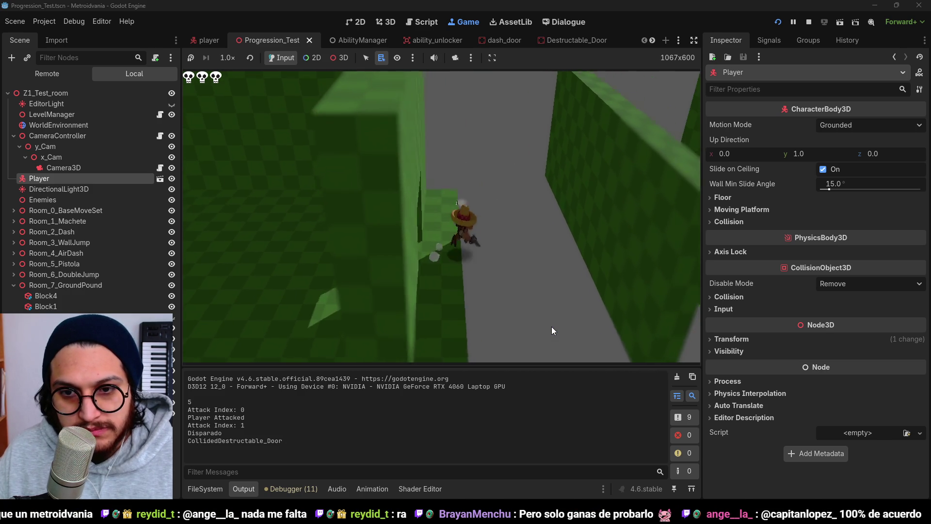
key(w)
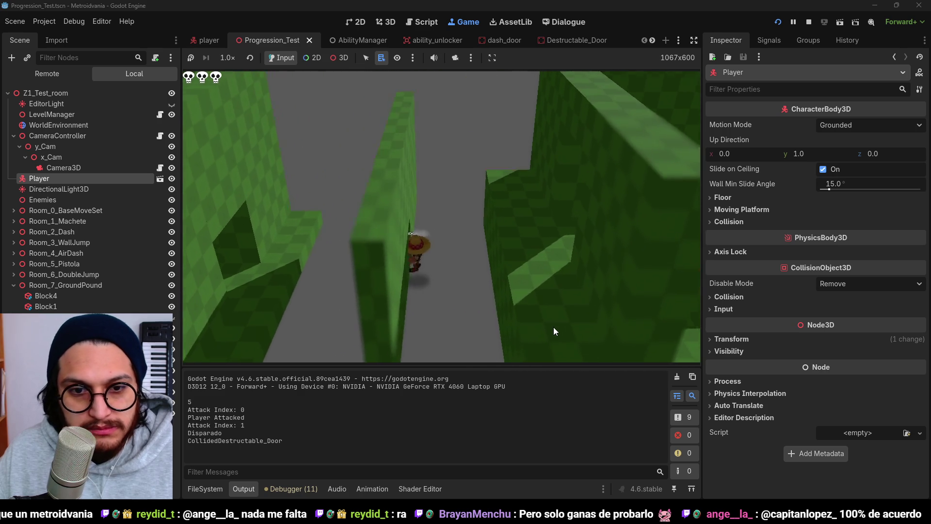
Step: Reach the ground_pound pickup, jump on the red floor patch, then stop the game
key(w)
key(w)
key(space)
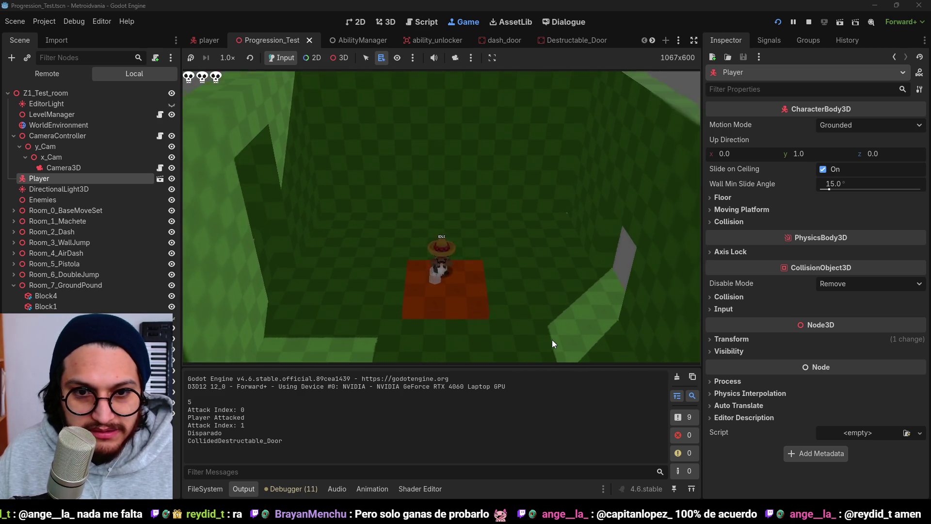
key(space)
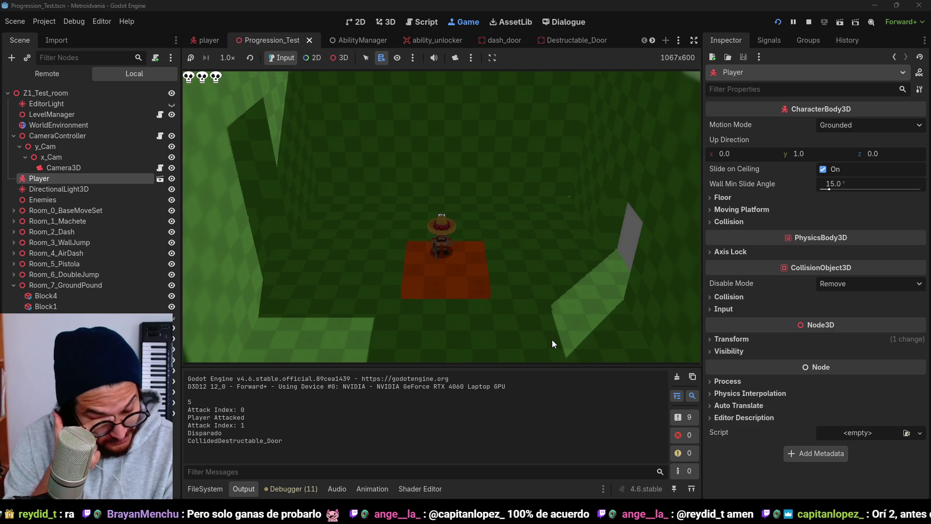
key(space)
key(space)
key(space)
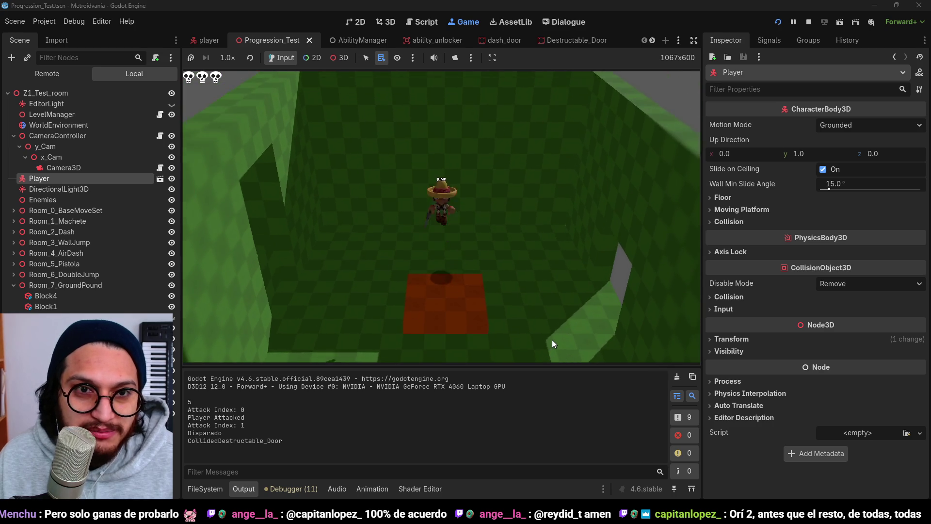
click(809, 22)
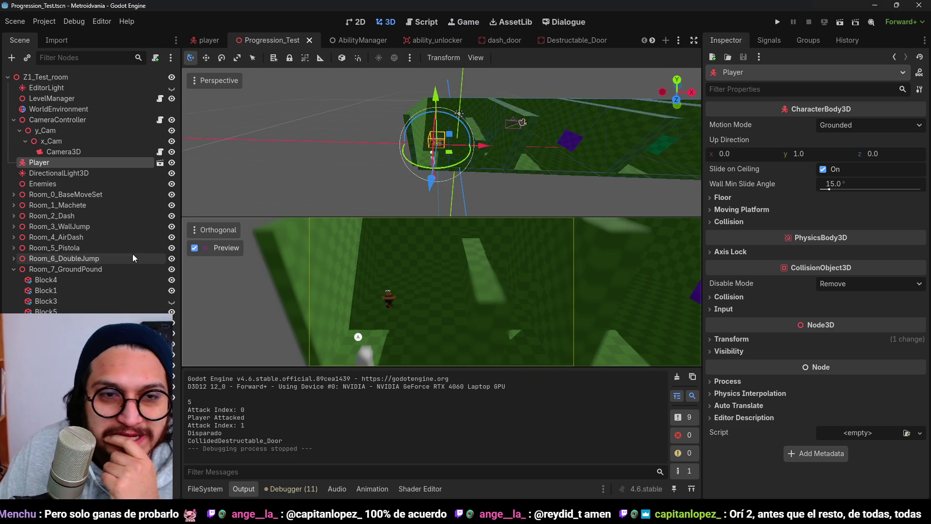
Step: Inspect the ground_pound unlocker and GroundPound.tres resource, save the scene, and move to the Script workspace
key(Escape)
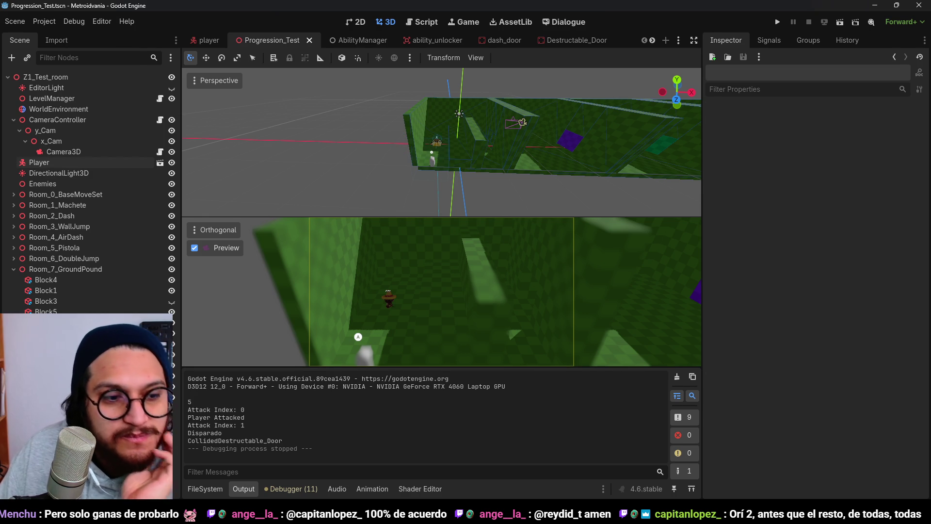
click(54, 344)
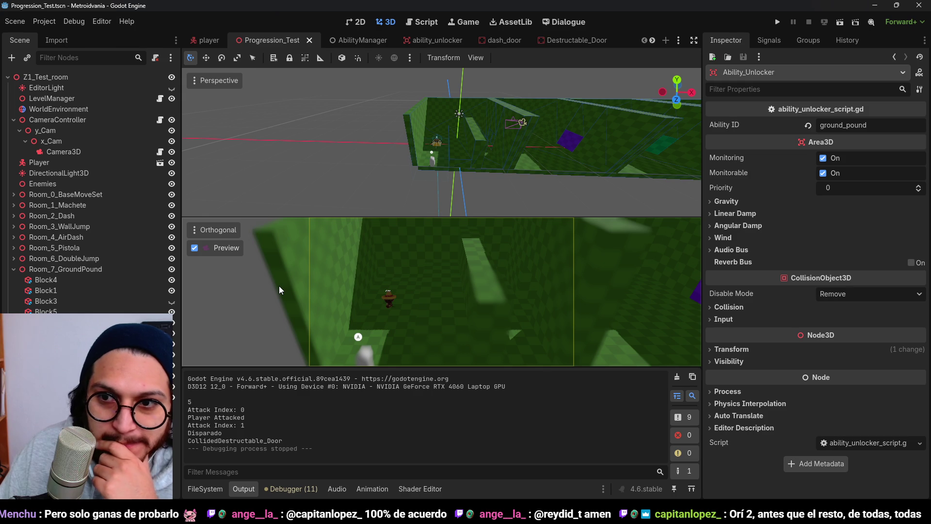
click(205, 489)
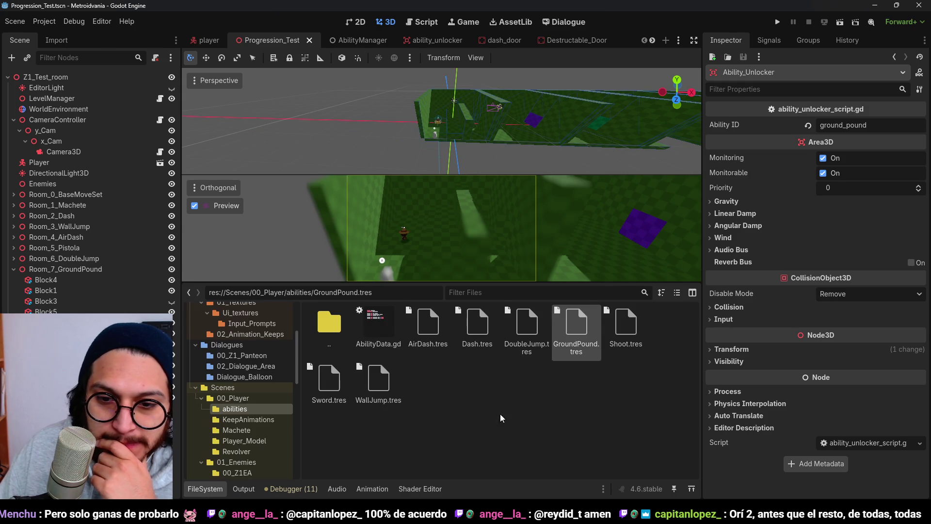
click(572, 333)
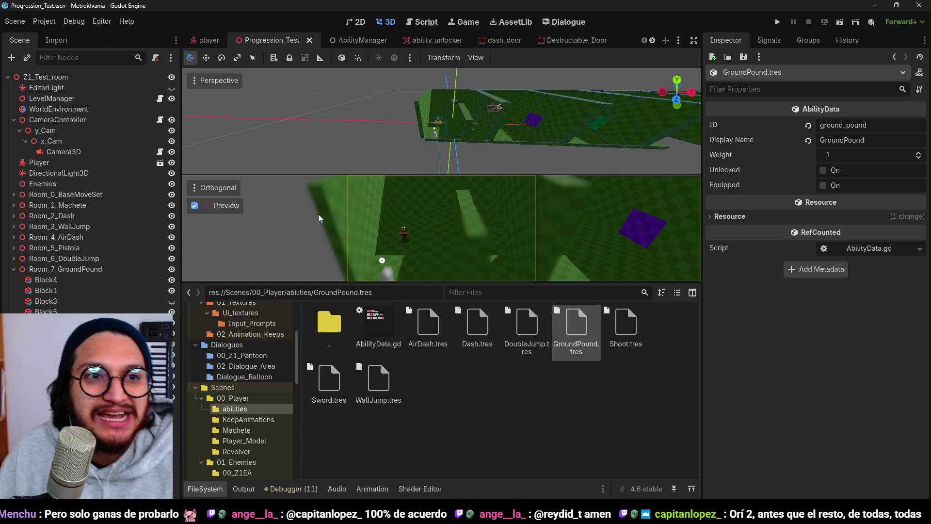
key(ctrl+s)
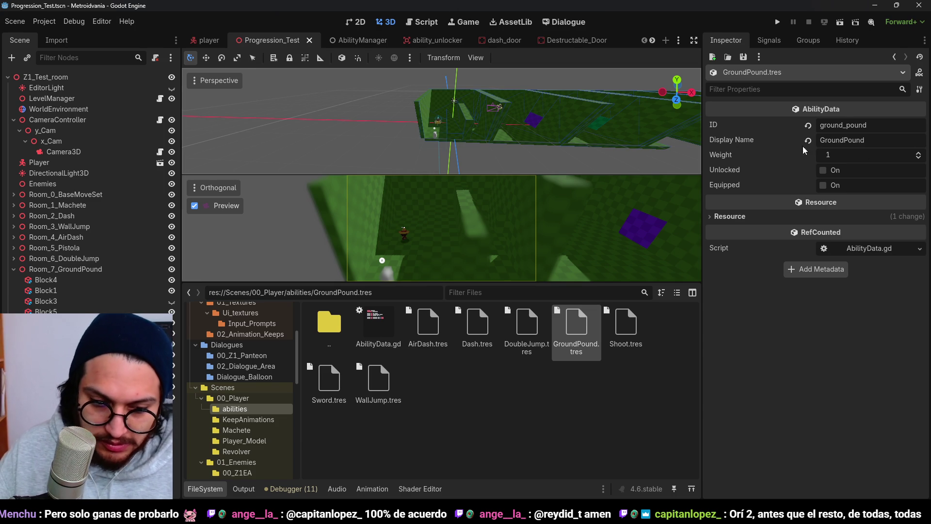
click(411, 23)
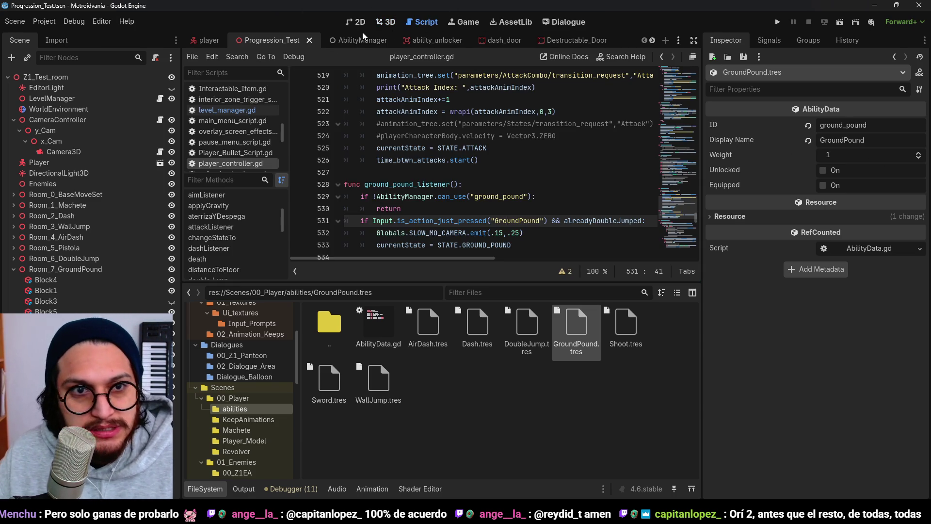
Step: Hide the bottom panel, review AbilityData.gd and AbilityManager.gd from the top, then run the project
click(206, 489)
scroll(259, 204, up, 10)
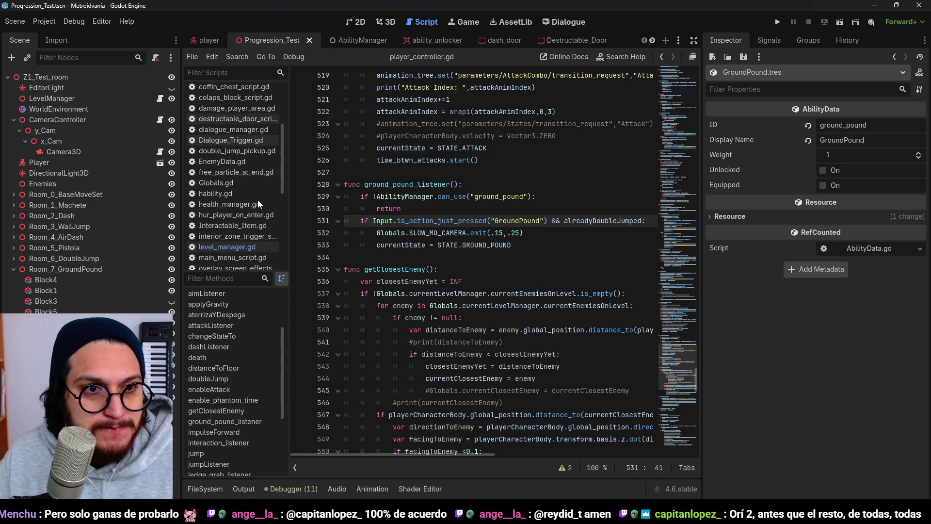
click(220, 90)
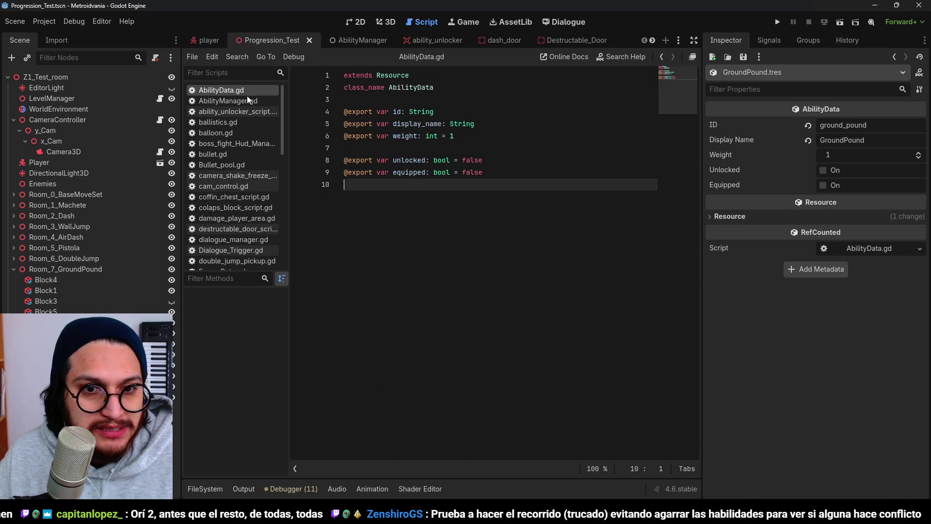
click(228, 100)
scroll(474, 225, up, 5)
scroll(474, 224, up, 20)
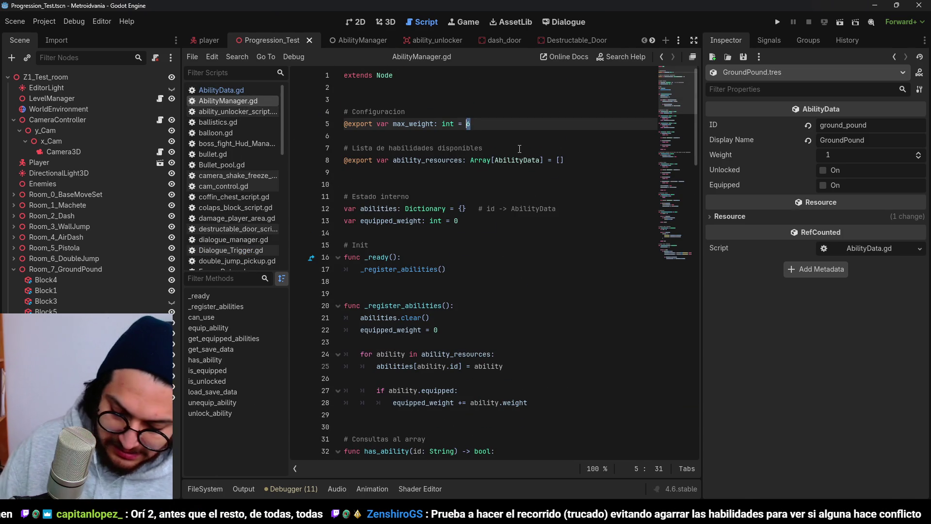
click(778, 22)
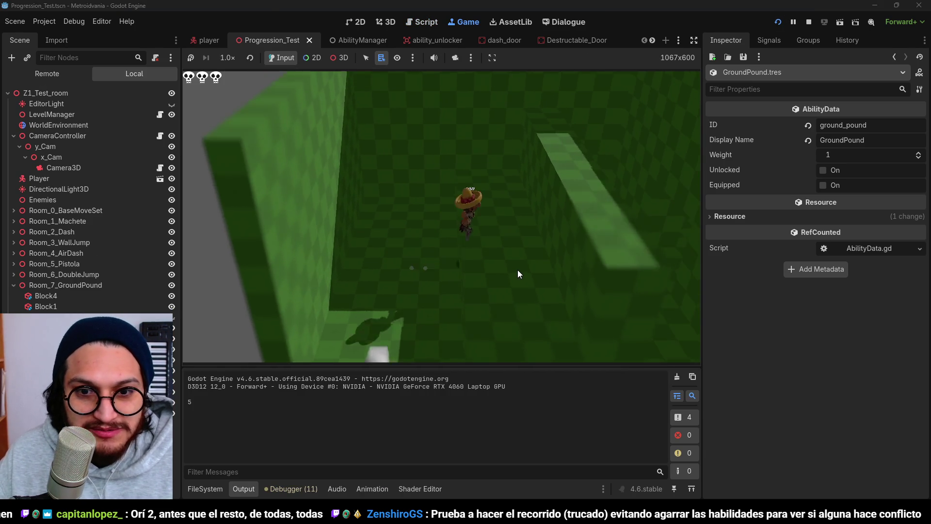
Step: Walk the character across the floor, attack, and dash toward the wall with Shift
key(space)
key(w)
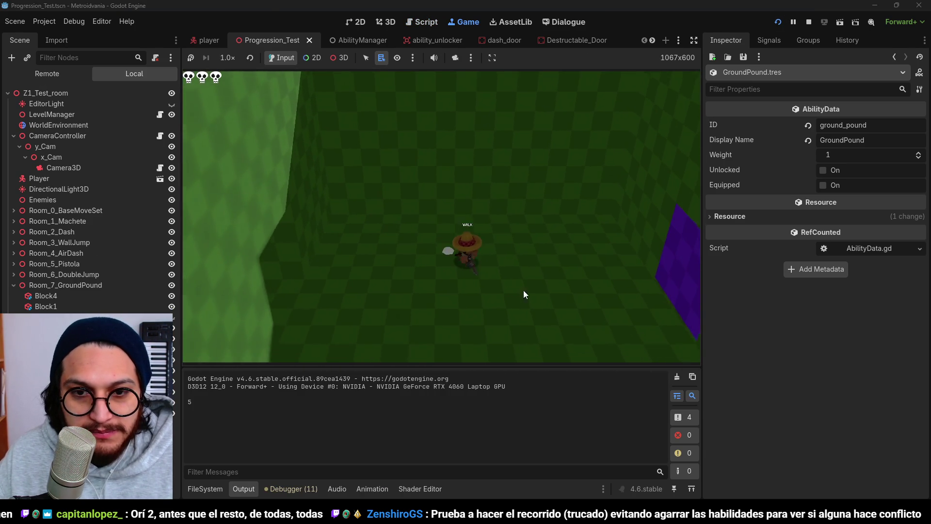
click(537, 258)
key(w)
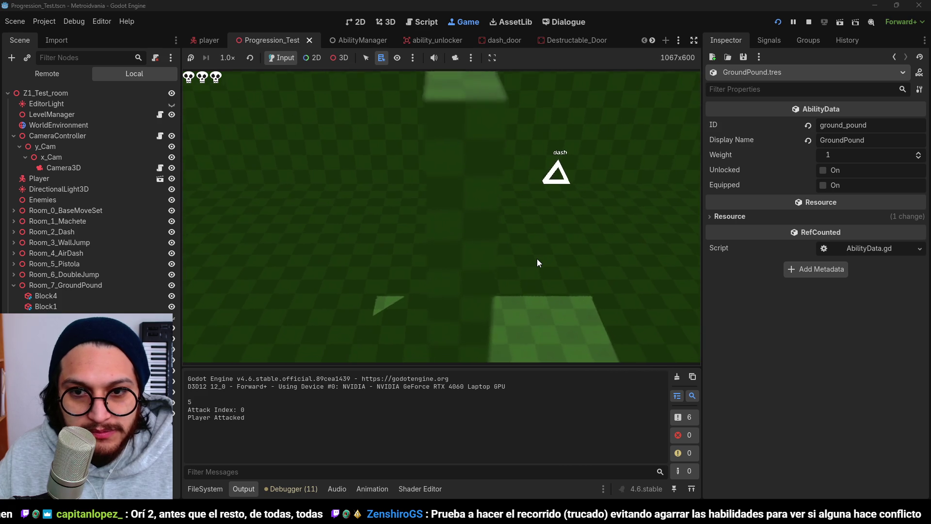
key(w)
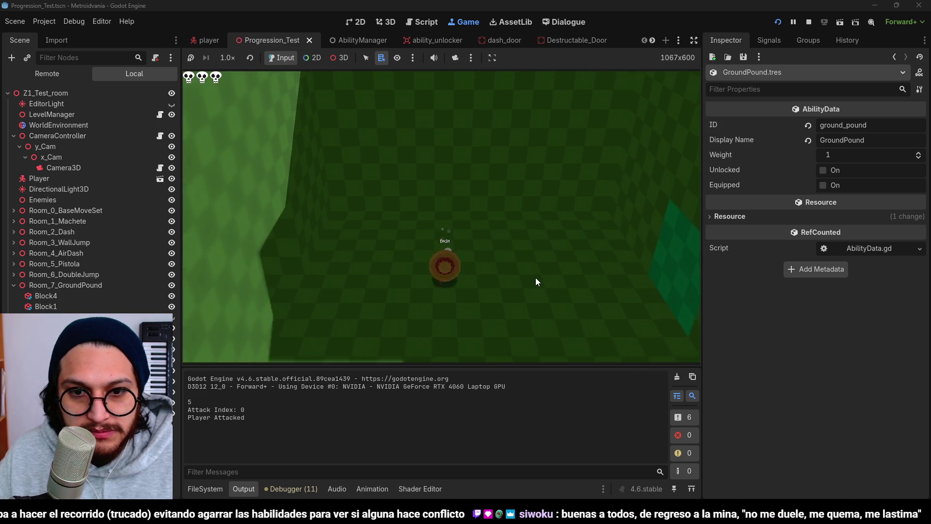
key(shift)
key(w)
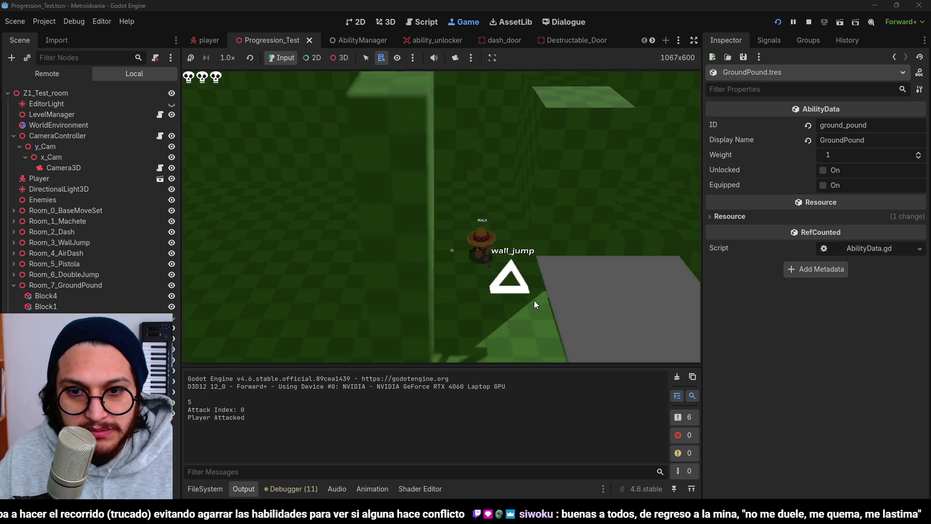
Step: Walk past the air_dash pickup into the next room and shoot open the orange destructible door
key(w)
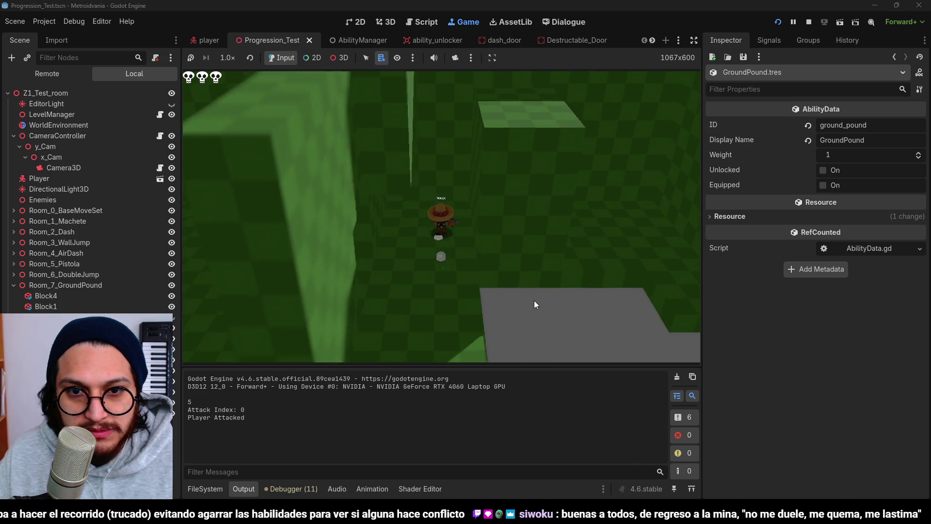
key(w)
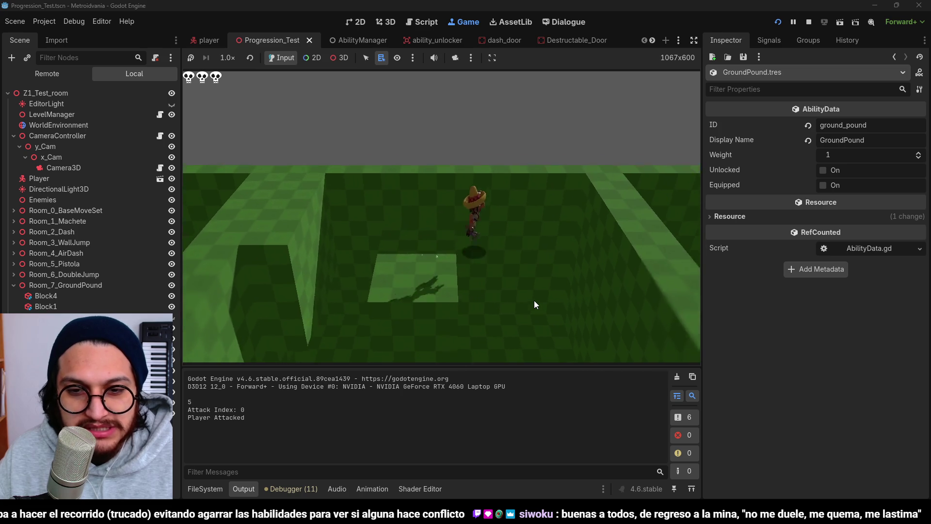
key(w)
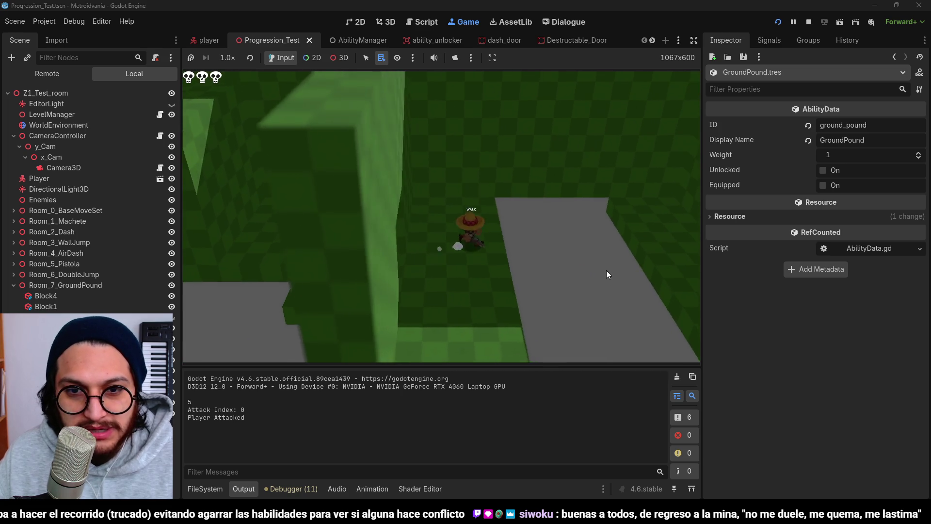
key(w)
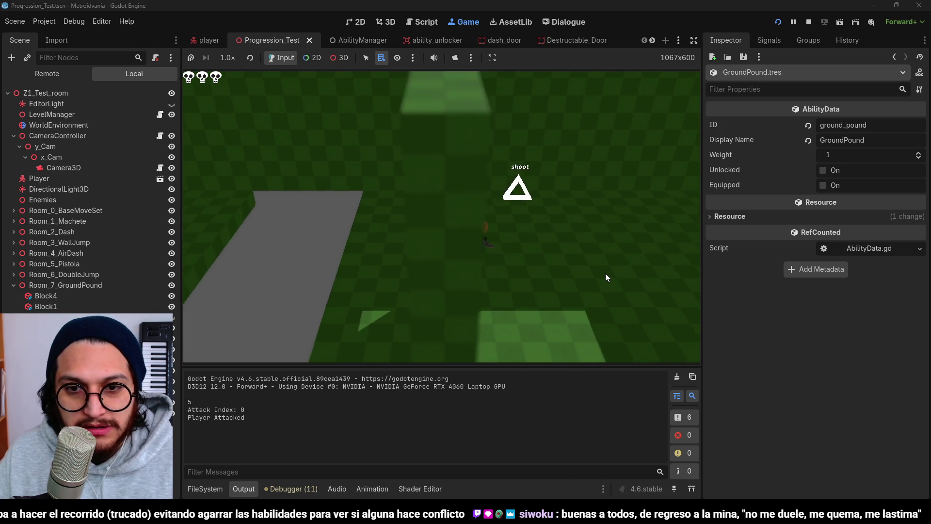
key(w)
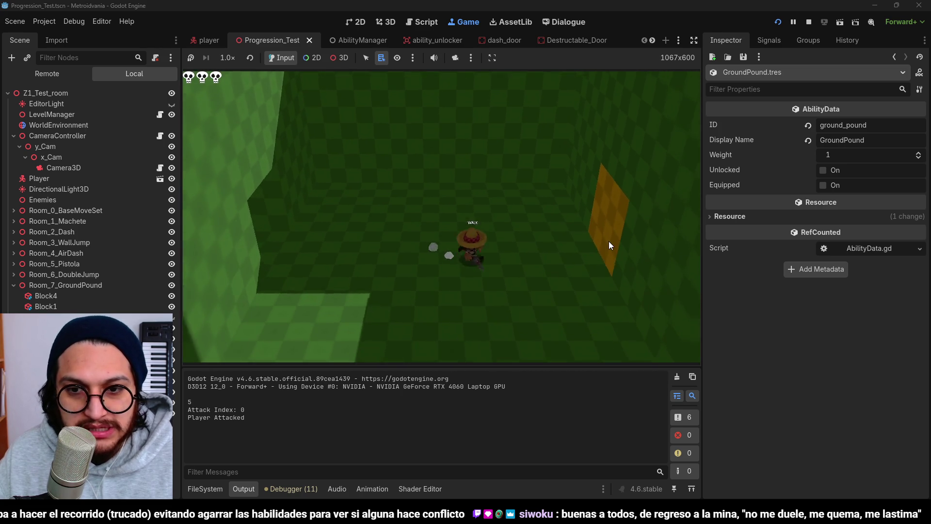
click(609, 240)
key(w)
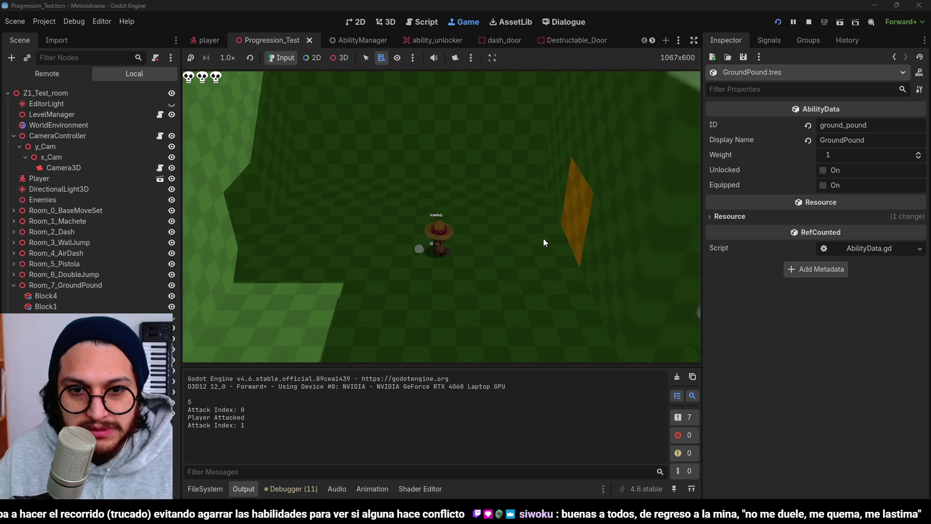
click(543, 238)
Step: Walk down the corridor, ground pound the orange floor patch twice, then stop the game
key(w)
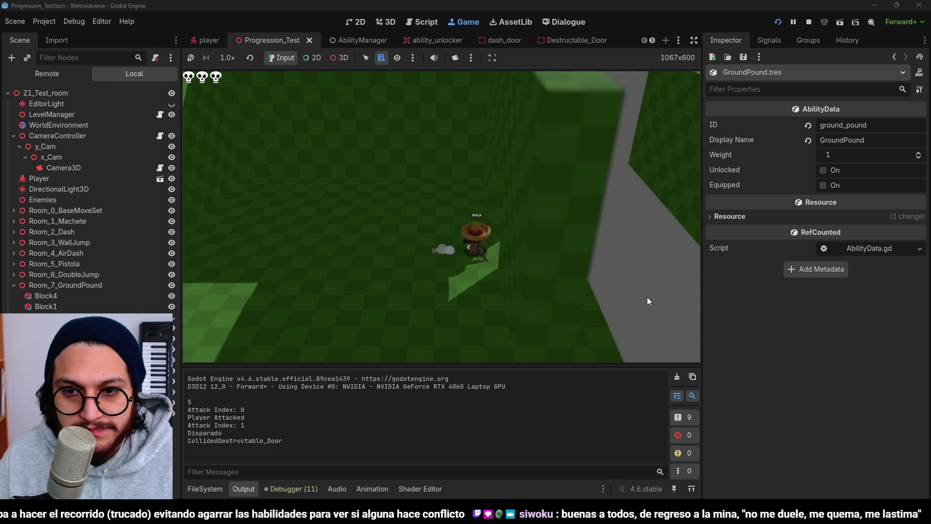
key(w)
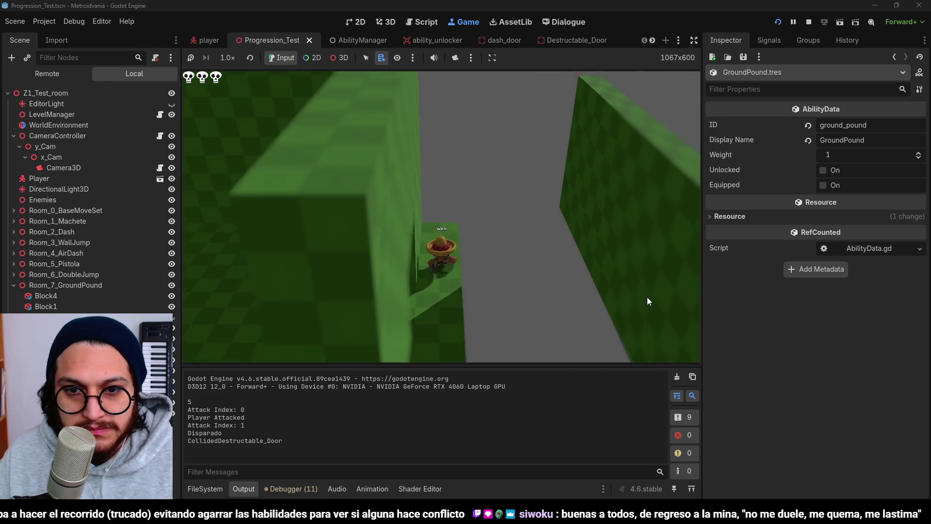
key(w)
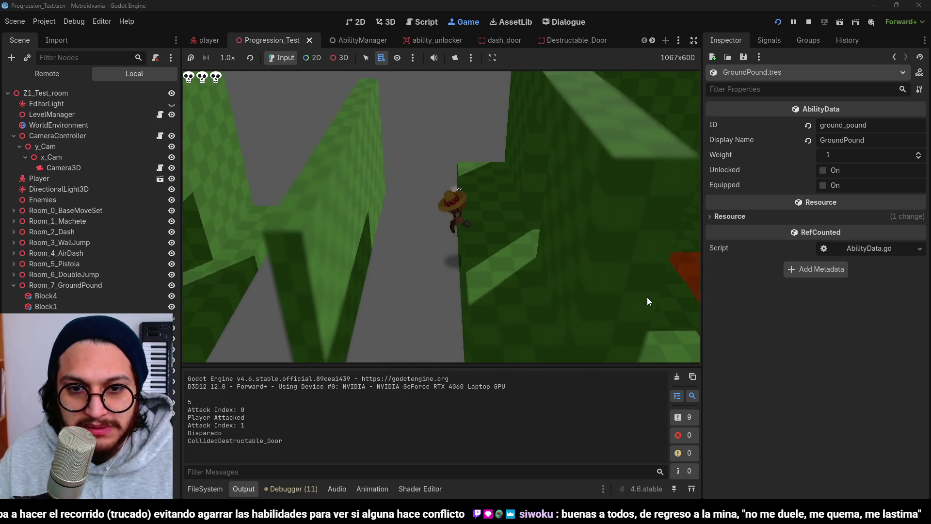
key(w)
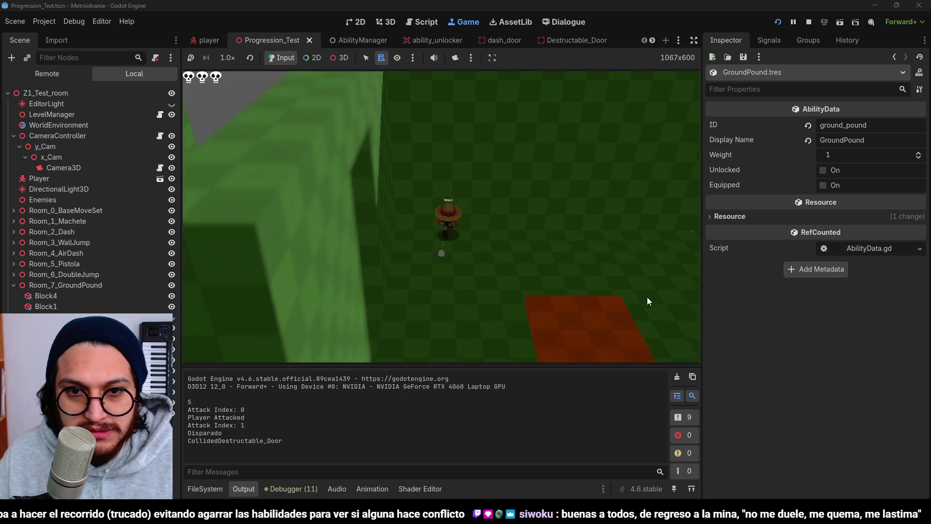
key(s)
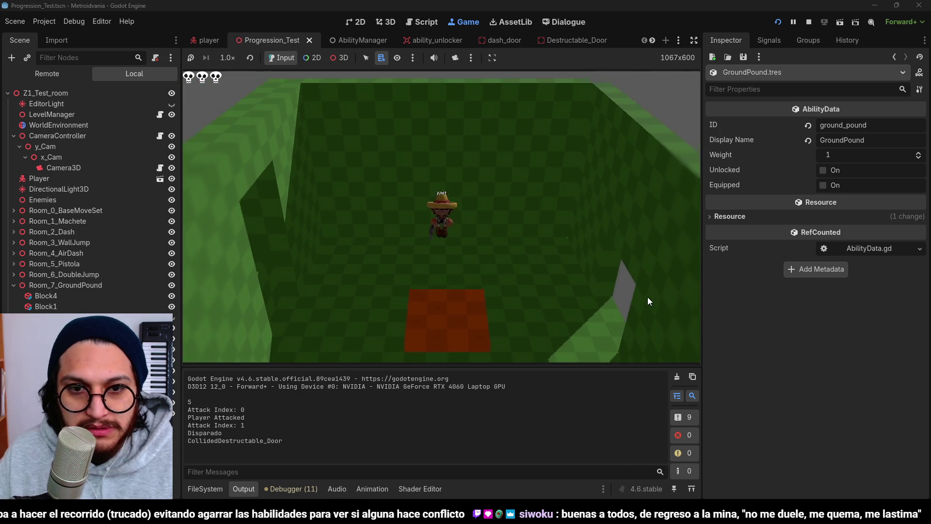
key(space)
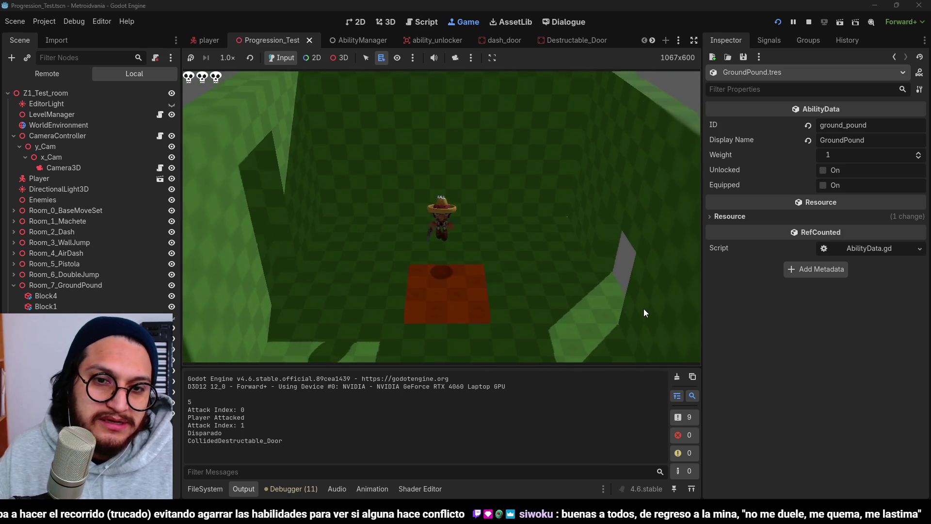
key(space)
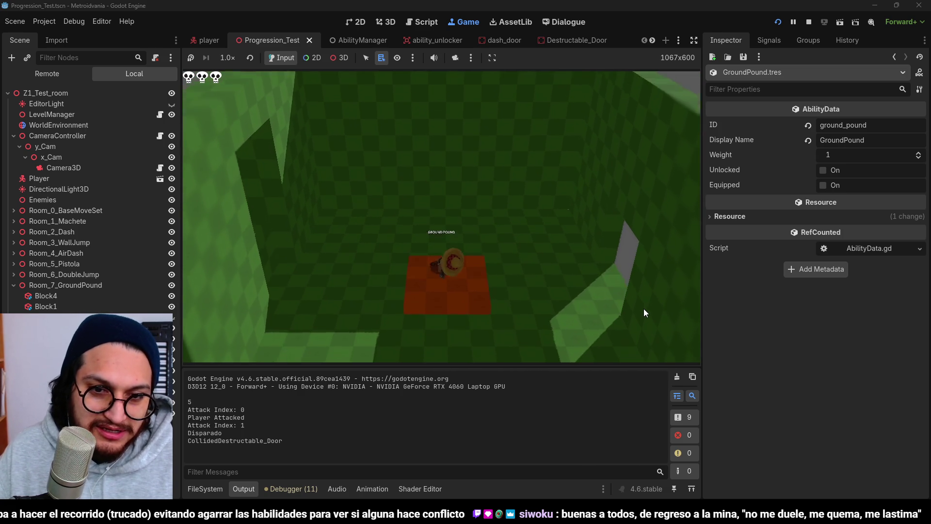
click(809, 23)
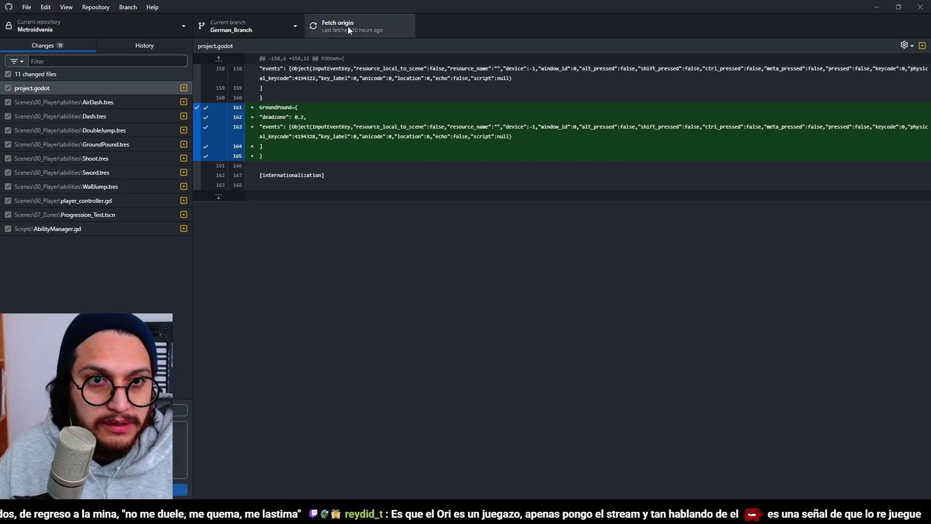
Step: Commit the 11 changed files to German_Branch, push to origin, and minimize GitHub Desktop
key(ctrl+Return)
click(381, 29)
click(877, 6)
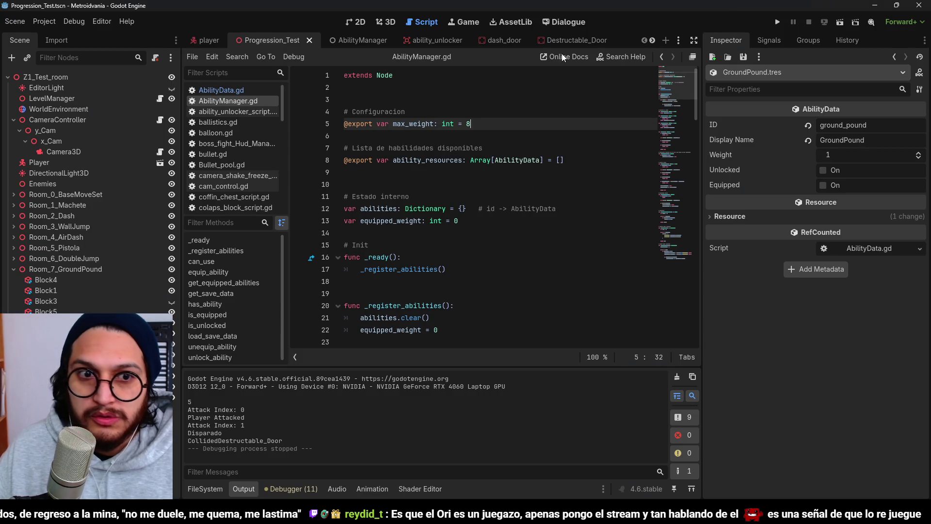
click(417, 238)
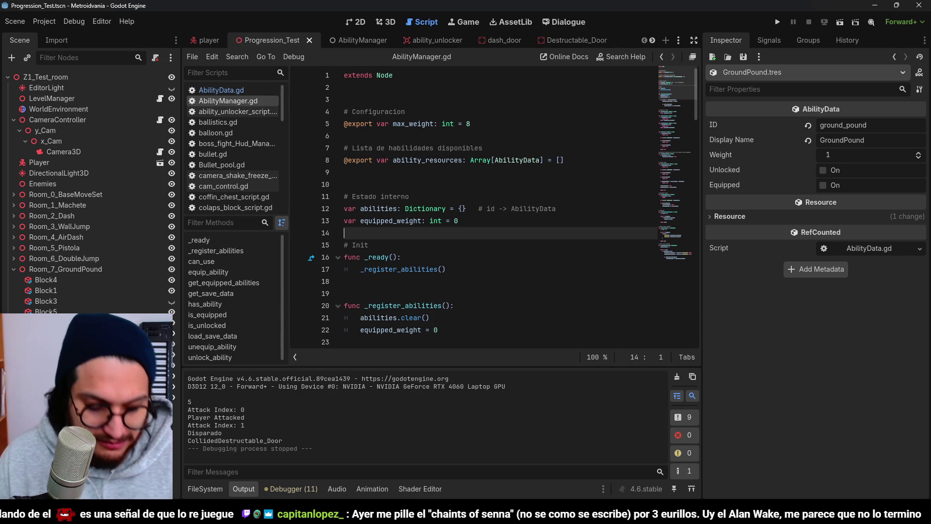
key(super)
Step: Launch Steam, glance at the store (Tienda), then return to the library (Biblioteca) and scroll through it
text(steam)
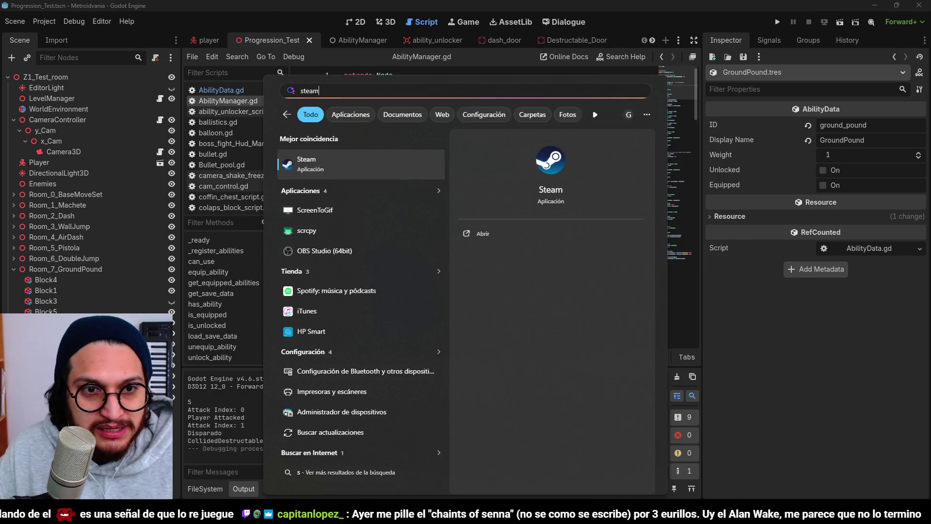
key(Return)
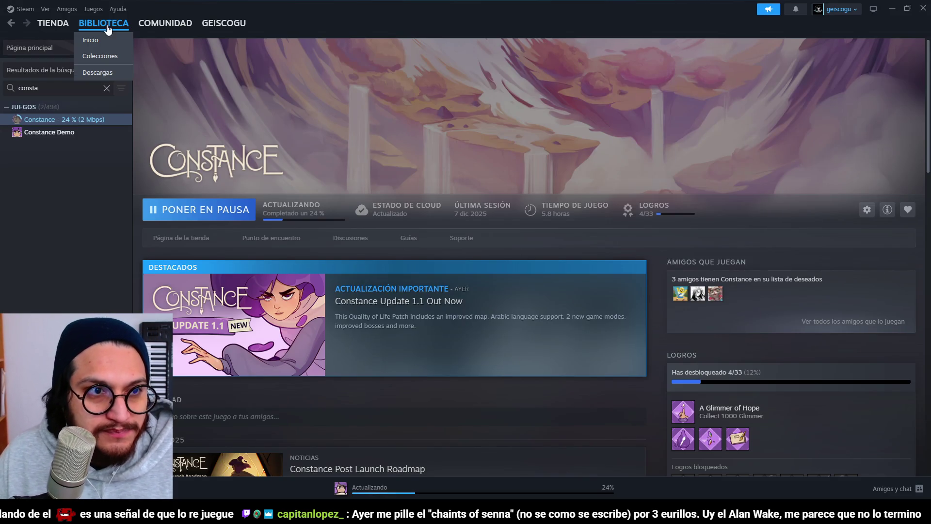
click(102, 26)
click(52, 23)
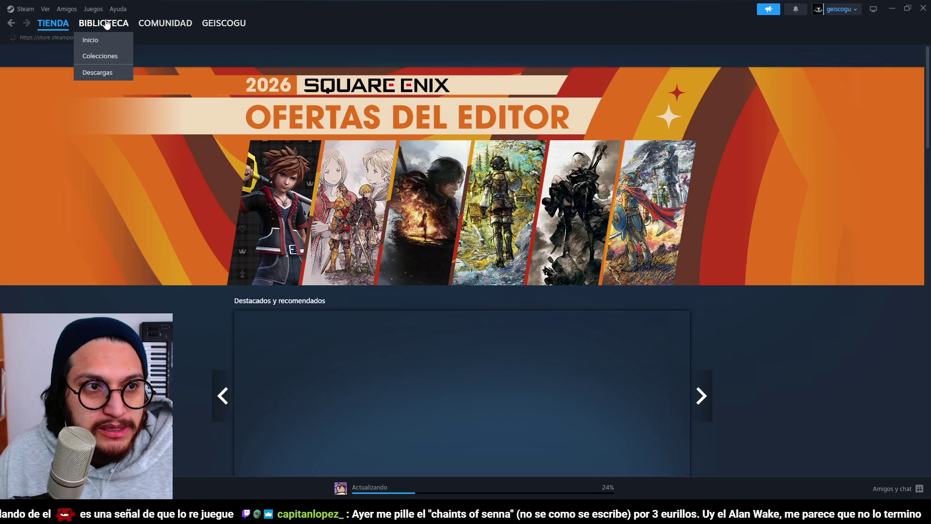
click(104, 23)
scroll(363, 276, down, 10)
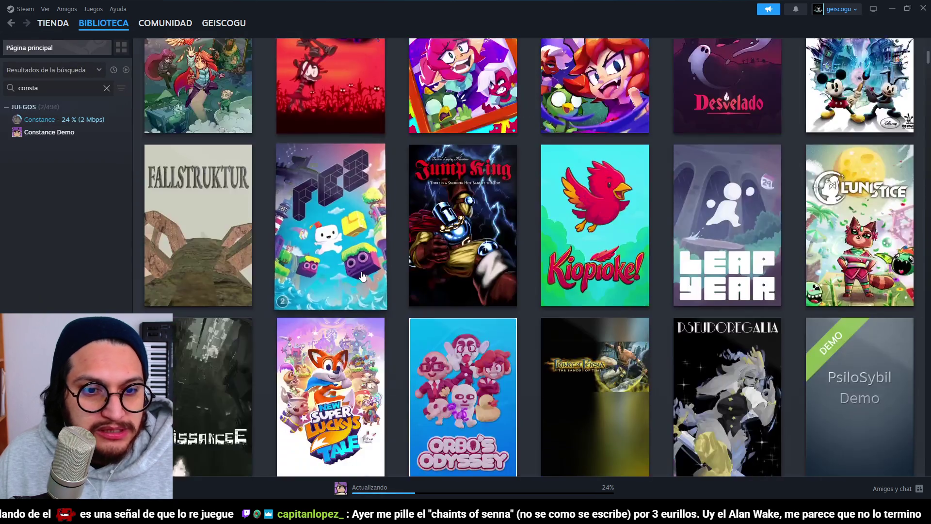
scroll(363, 277, down, 10)
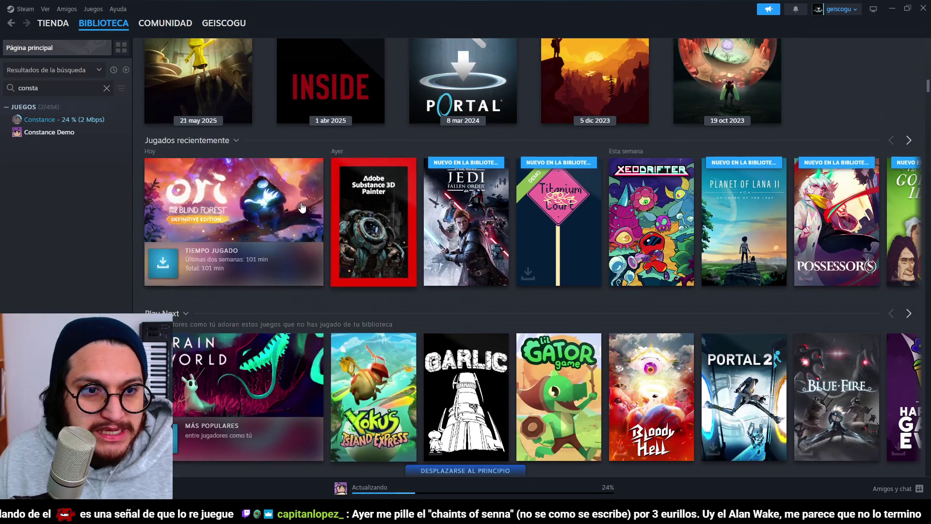
Step: View the Ori and the Blind Forest page, return to the library home, then close Steam
click(302, 207)
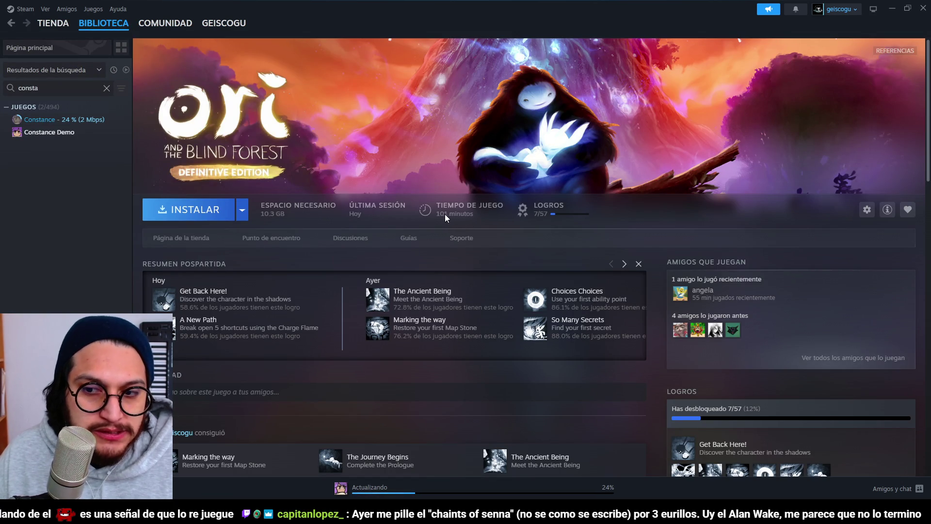
scroll(511, 222, down, 3)
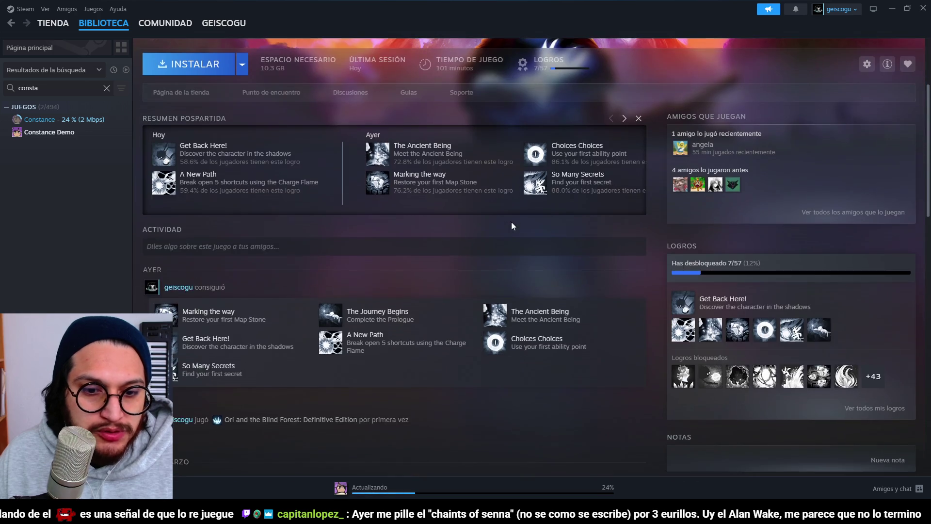
scroll(510, 236, up, 3)
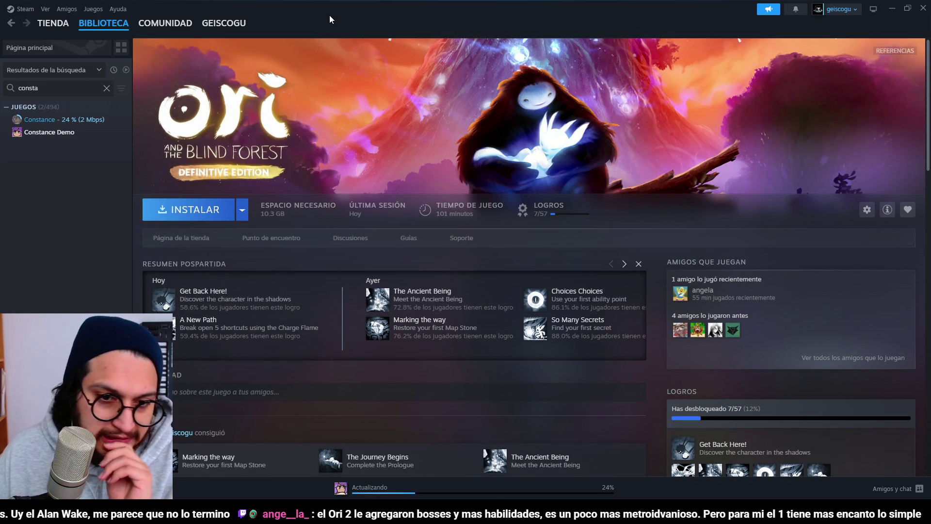
click(11, 23)
scroll(509, 146, down, 1)
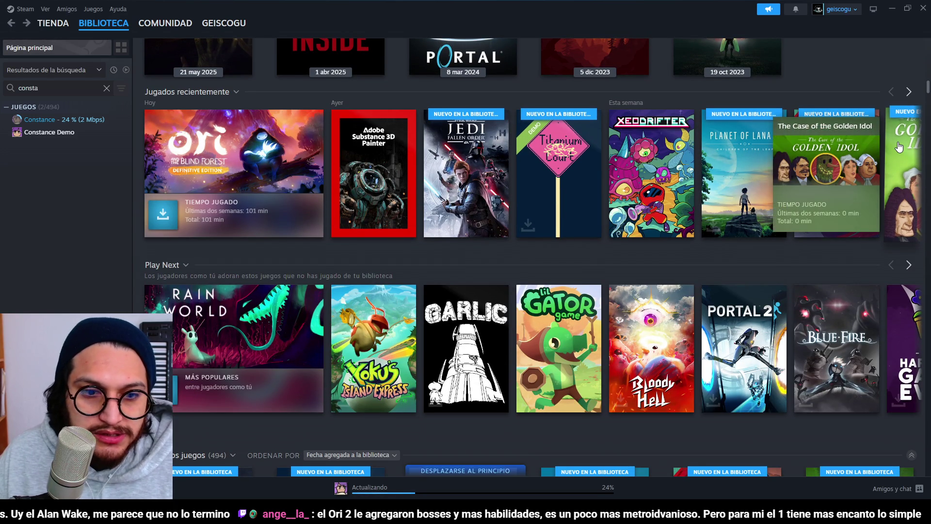
scroll(899, 146, up, 6)
scroll(899, 146, up, 5)
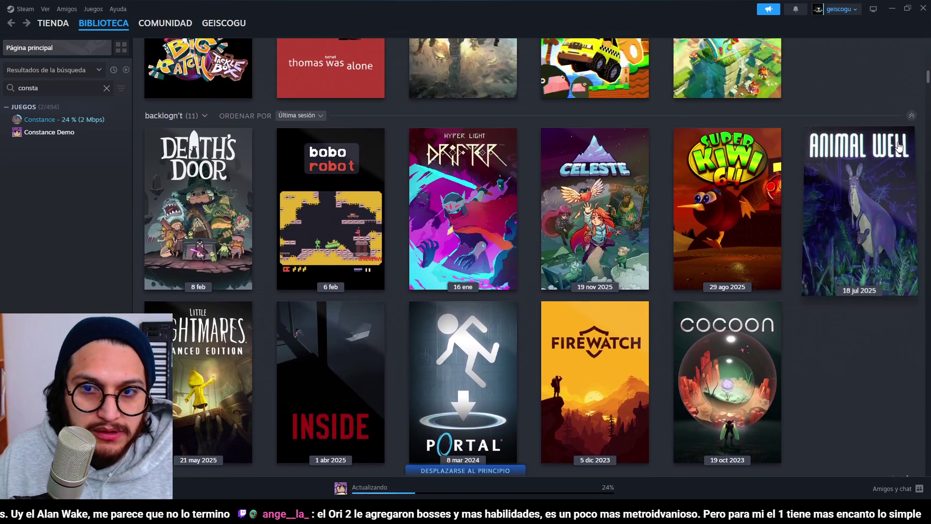
click(927, 15)
click(541, 185)
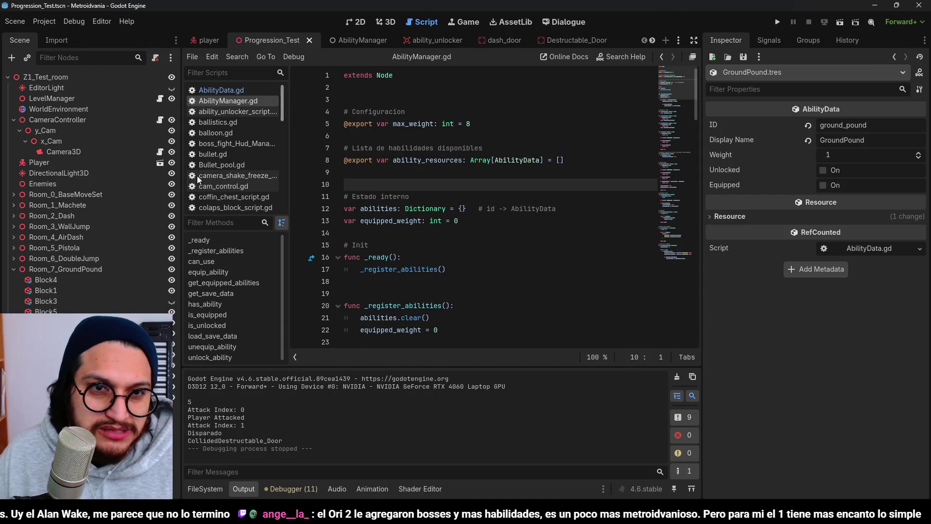
Step: Put the cursor on line 8 of AbilityManager.gd, save the scene, and open Windows search
click(541, 160)
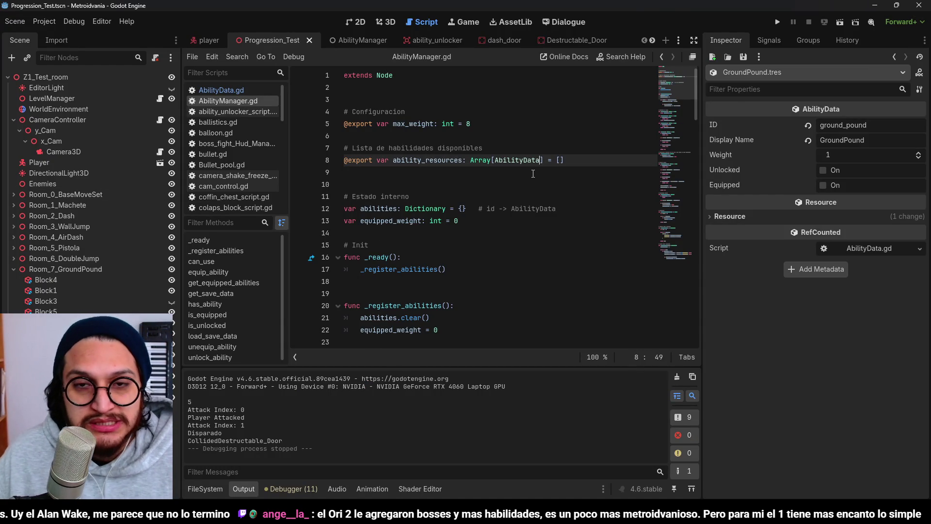
key(ctrl+s)
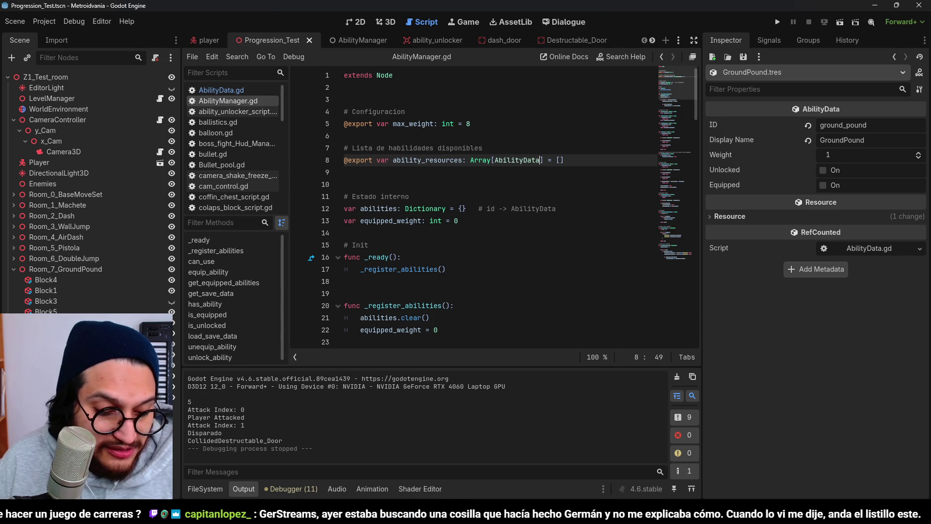
key(super)
Step: Launch Steam and search the store for "chants" to find Chants of Sennaar
text(steam)
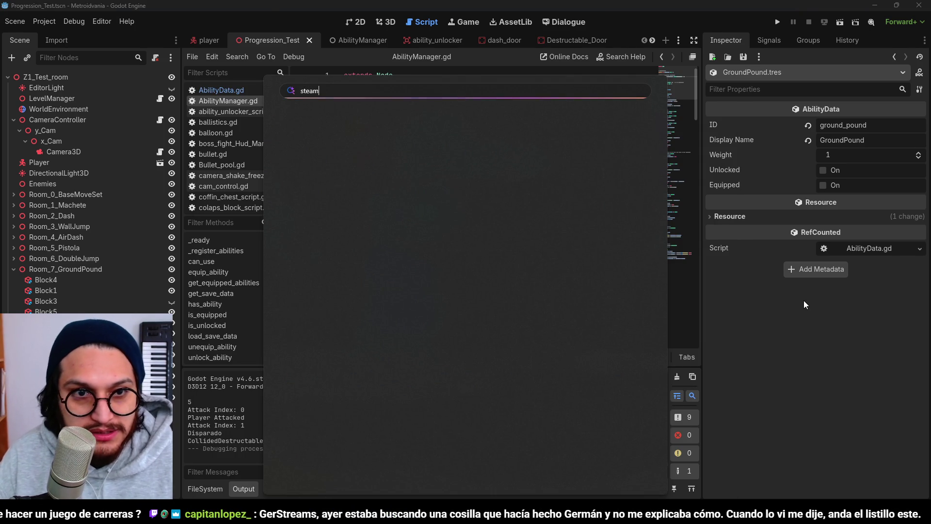
click(341, 150)
click(53, 23)
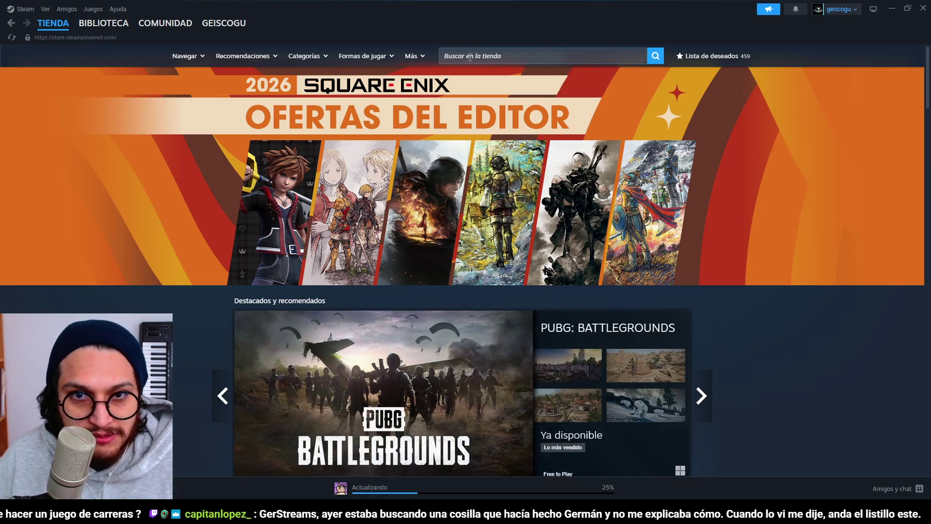
click(470, 57)
text(chans)
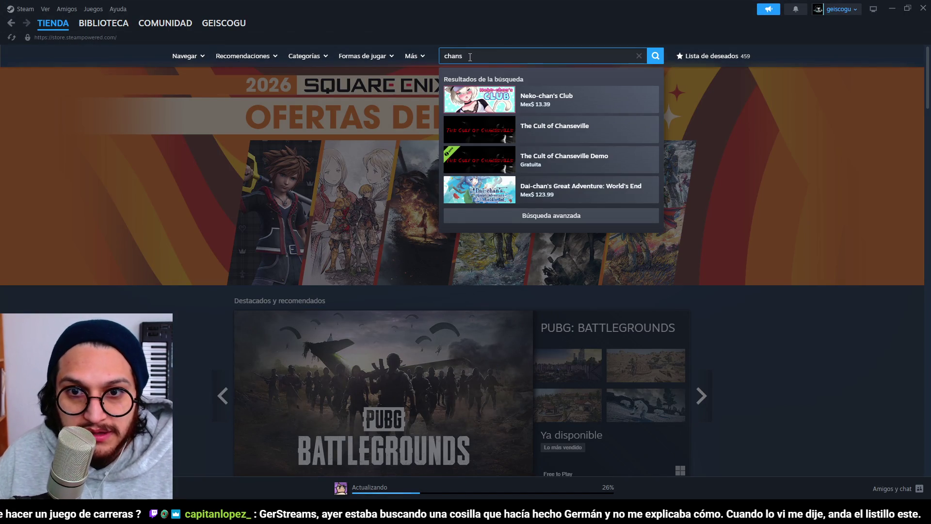
key(BackSpace)
text(ts)
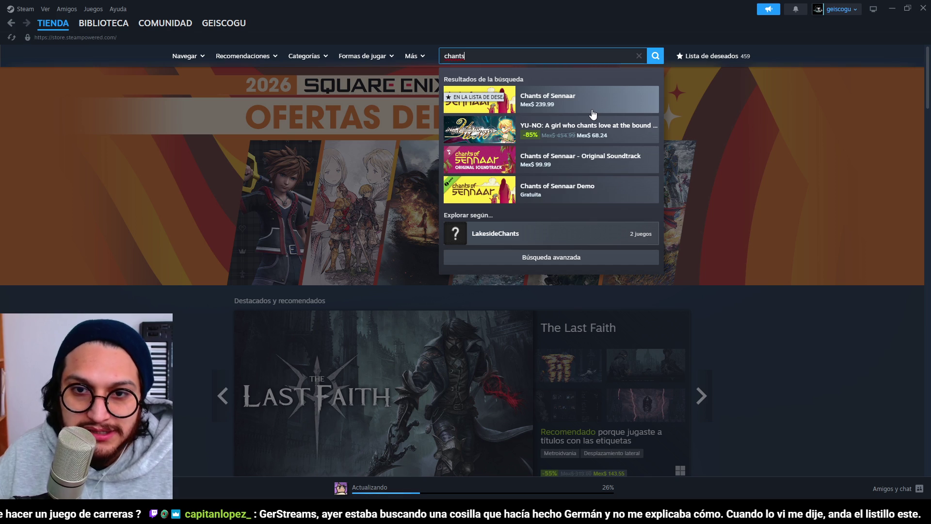
Step: Scroll down to the discounts carousel, page through it twice, then close Steam
click(808, 120)
scroll(833, 192, down, 2)
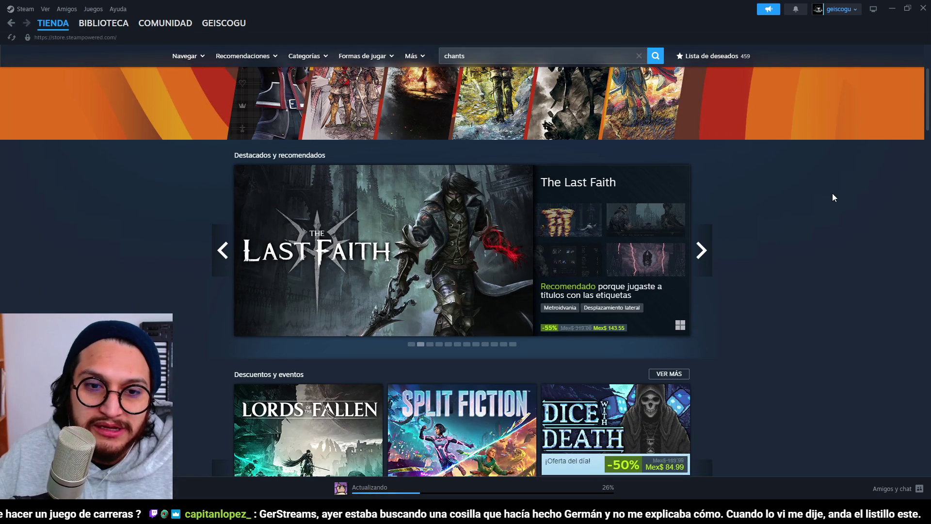
scroll(768, 245, down, 5)
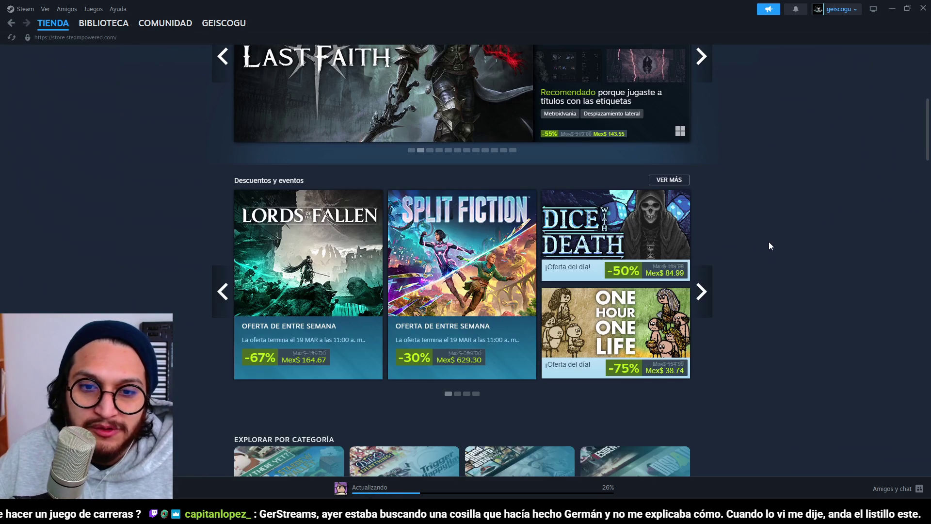
click(711, 300)
click(711, 302)
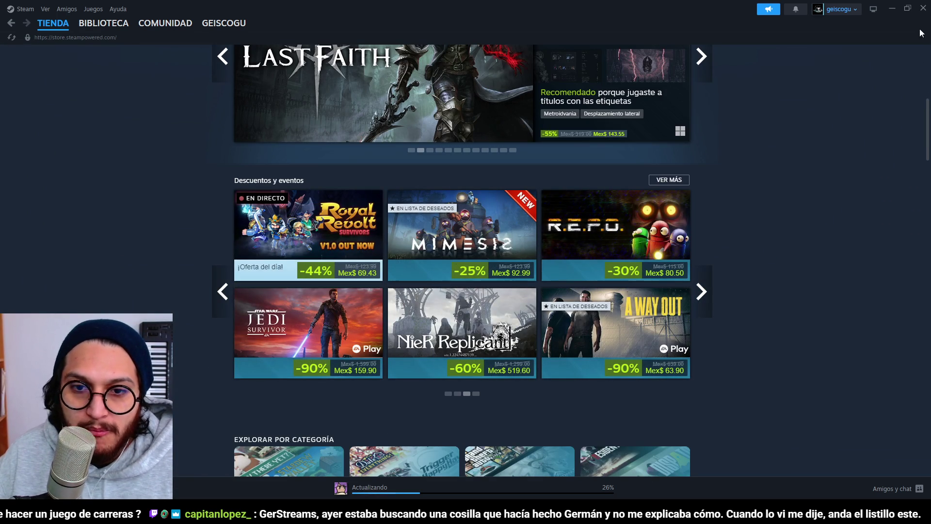
click(923, 8)
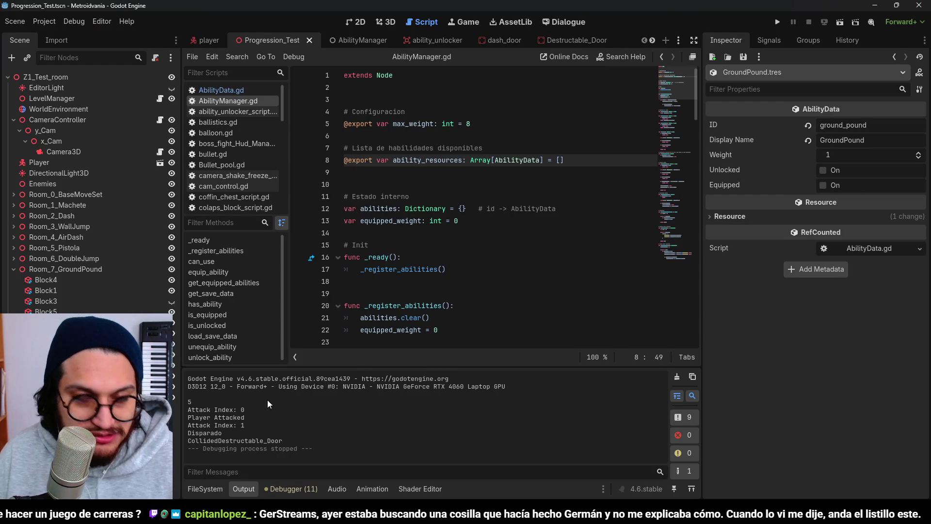
Step: Hide the output panel, save the scene, and switch to the player scene
click(244, 491)
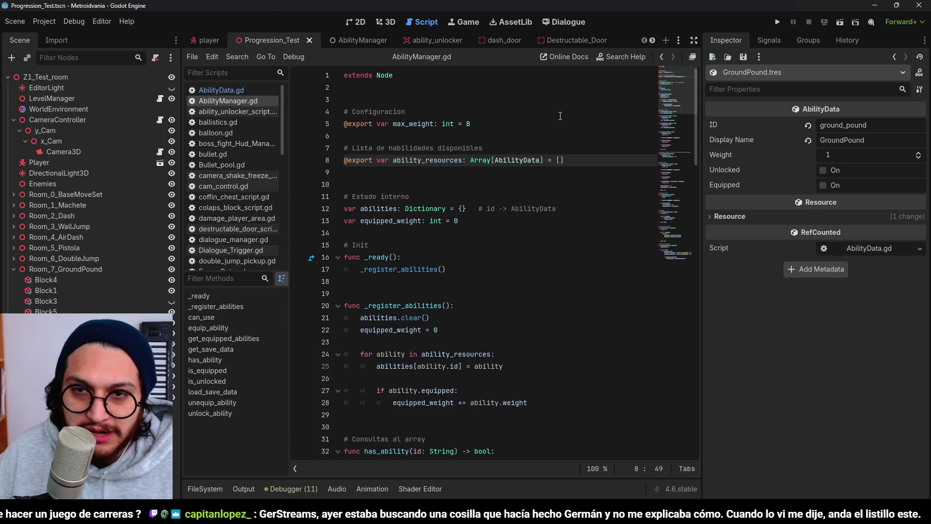
key(Up)
key(Up)
key(Up)
key(ctrl+s)
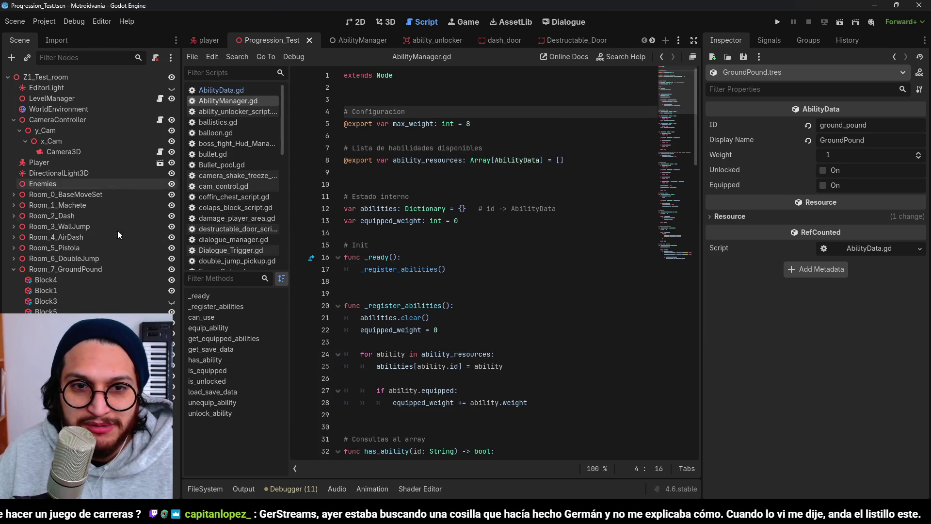
click(46, 88)
click(214, 40)
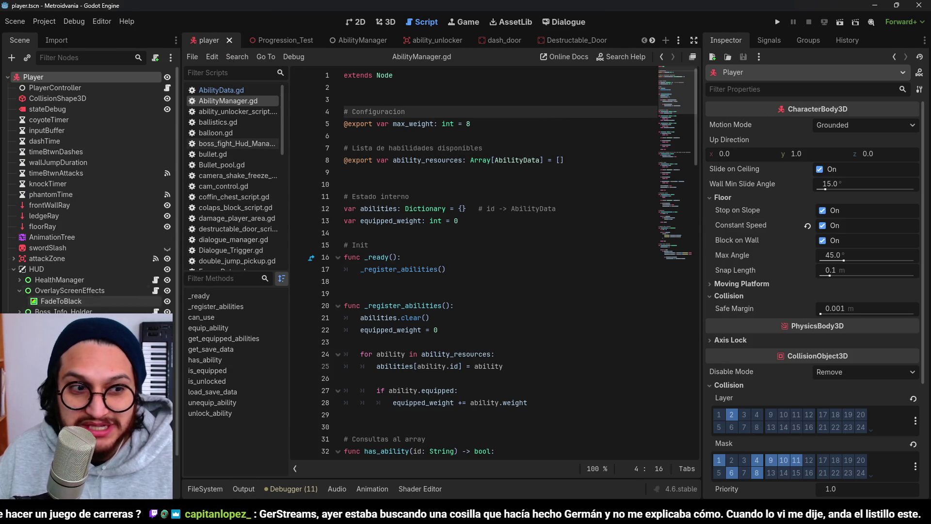
Step: Open the player controller script, return to the 3D view framing the player, then run the project
click(167, 88)
click(357, 21)
click(385, 22)
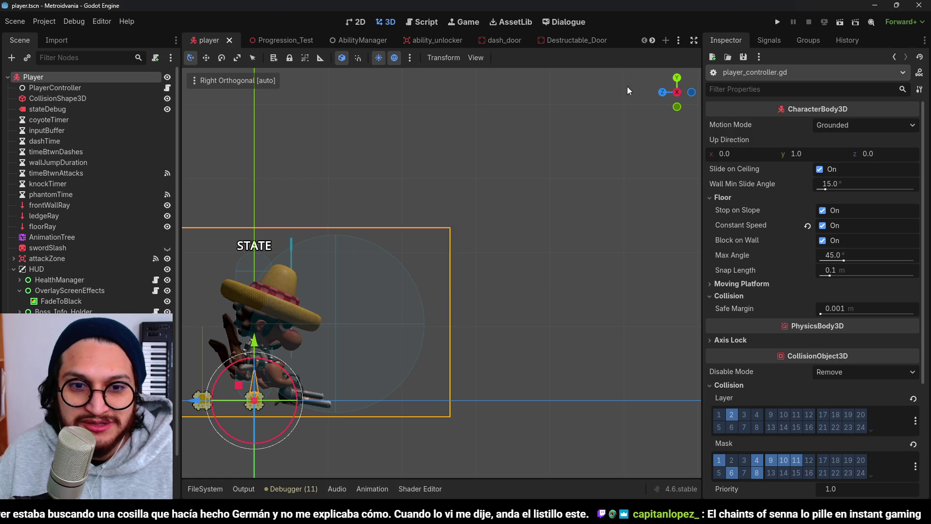
key(f)
click(777, 22)
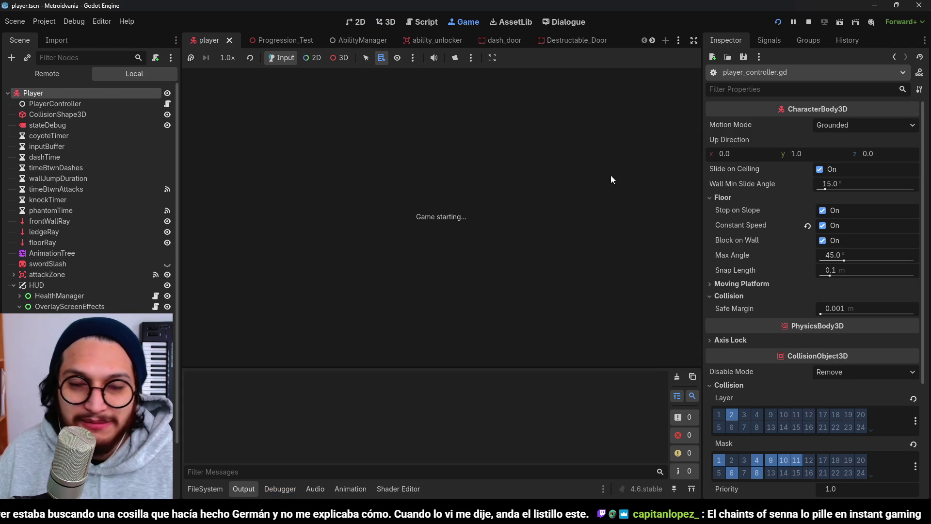
Step: Walk the character to the sword pickup, then walk left and jump
key(space)
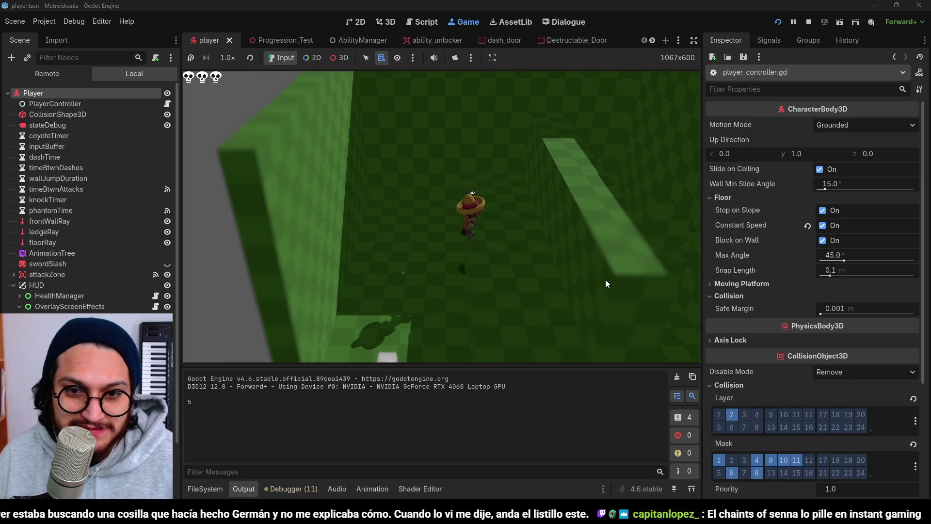
key(w)
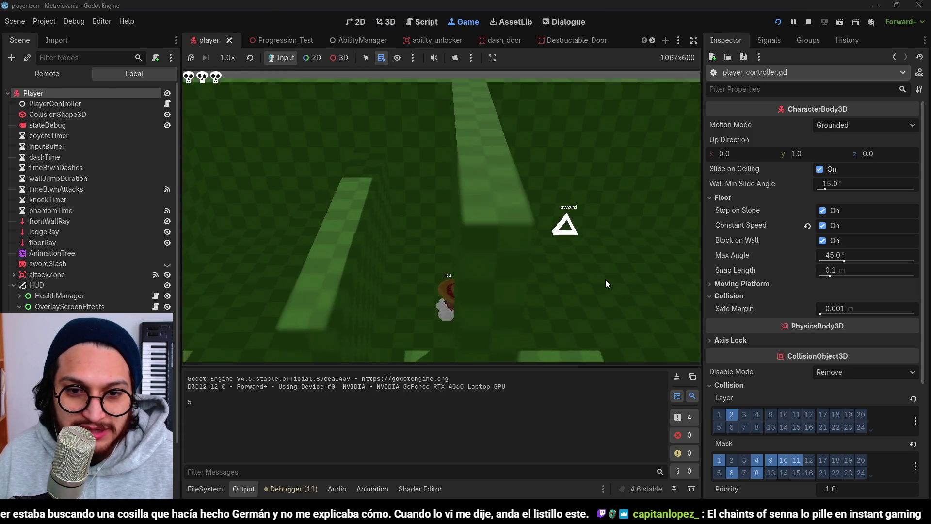
key(d)
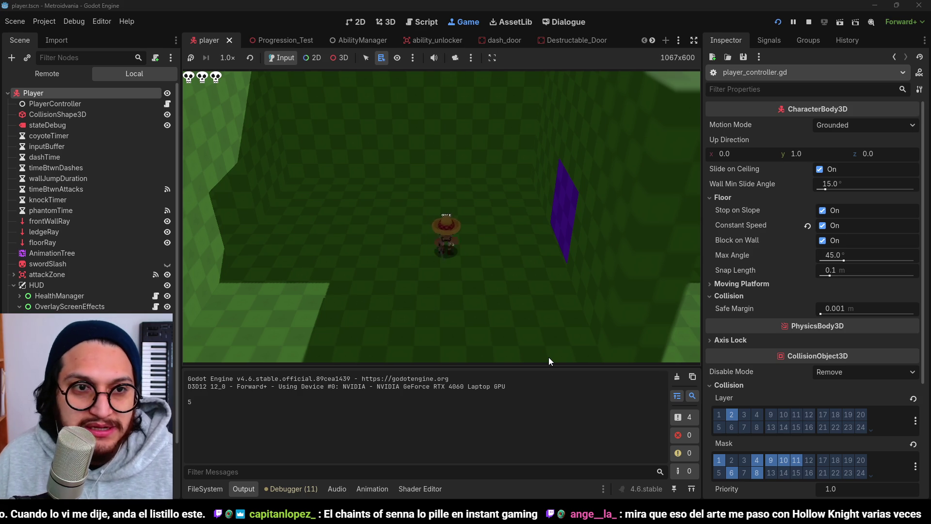
key(a)
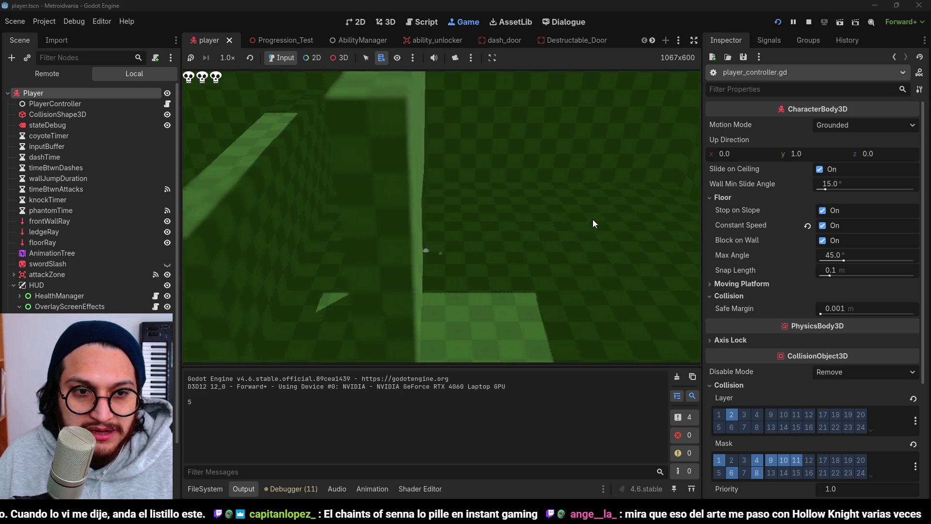
key(space)
key(d)
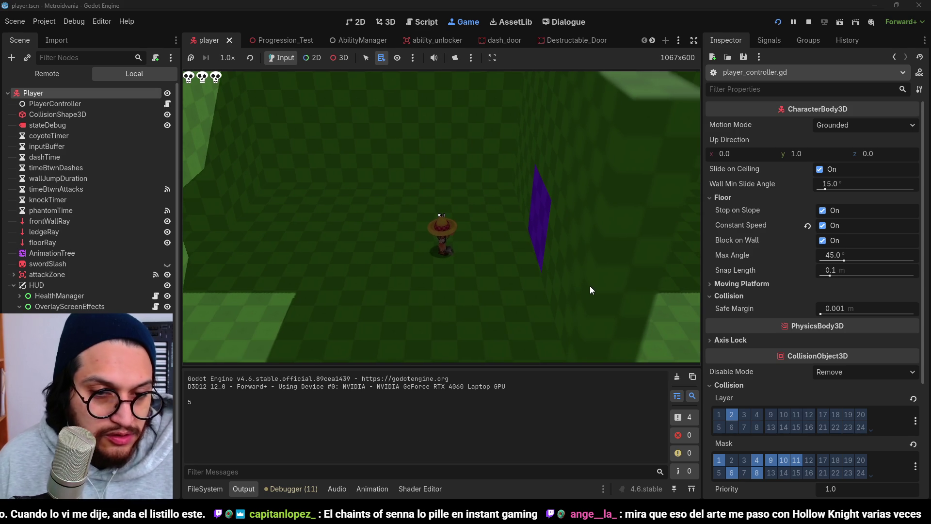
Step: Walk right, attack, and walk on until stopping near the dash pickup
key(d)
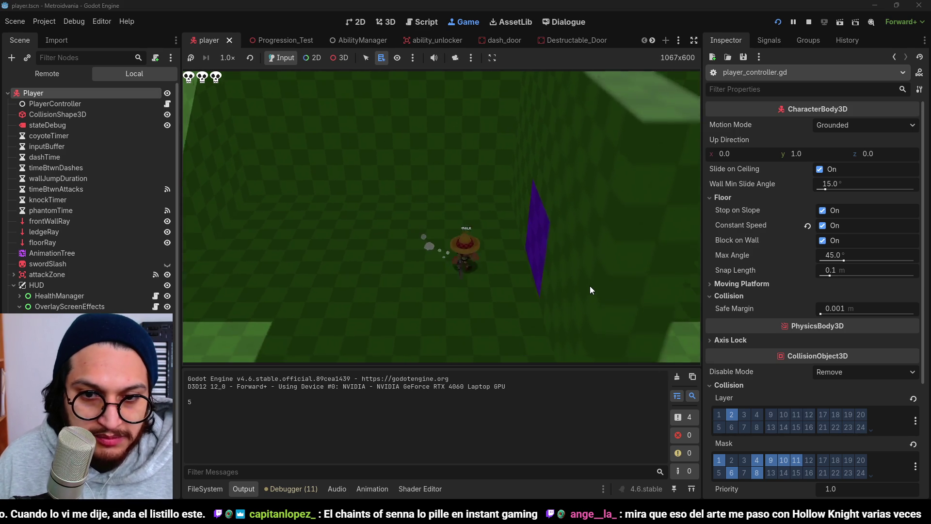
click(590, 290)
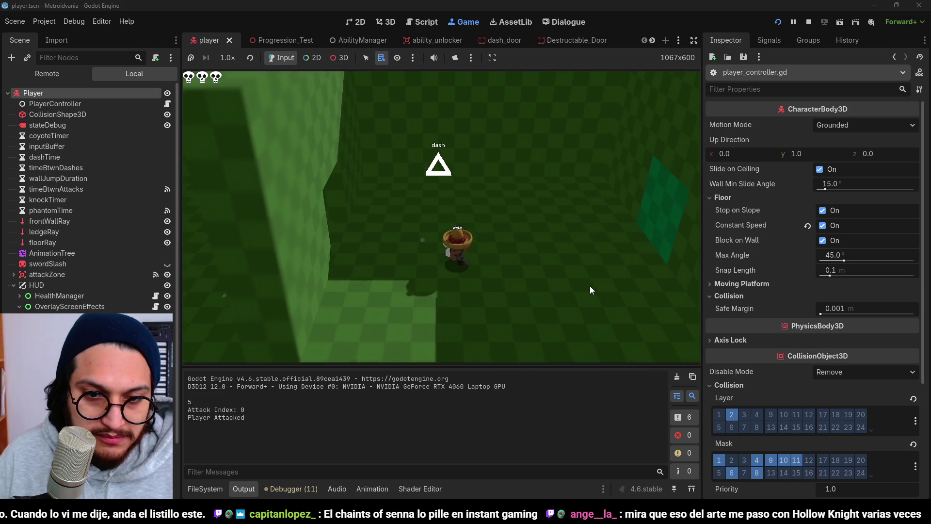
key(s)
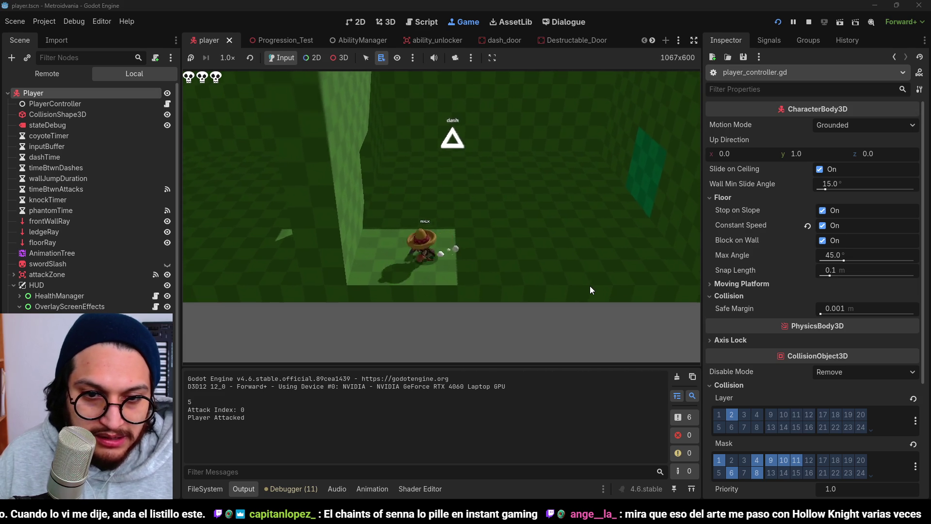
key(w)
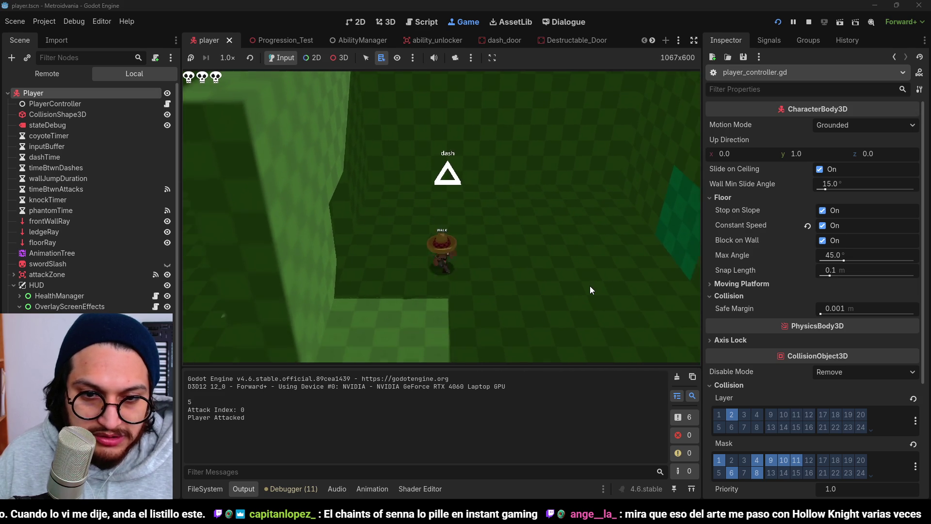
key(w)
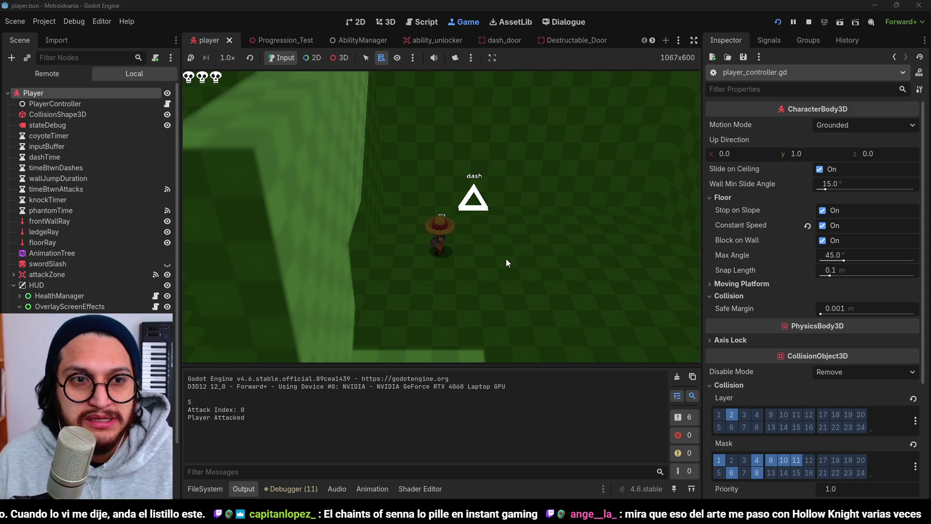
Step: Walk across the room and off the ledge, run an attack combo, then head to the wall_jump pickup
key(w)
key(w)
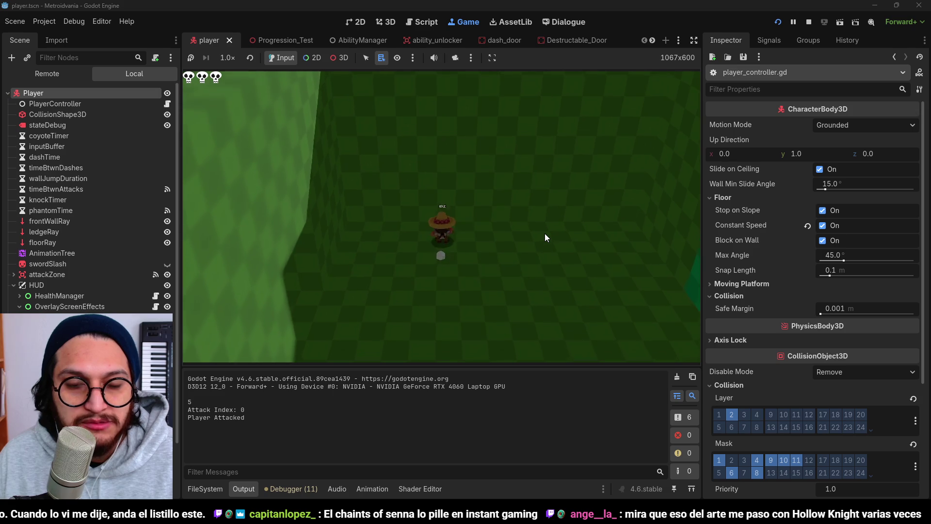
key(w)
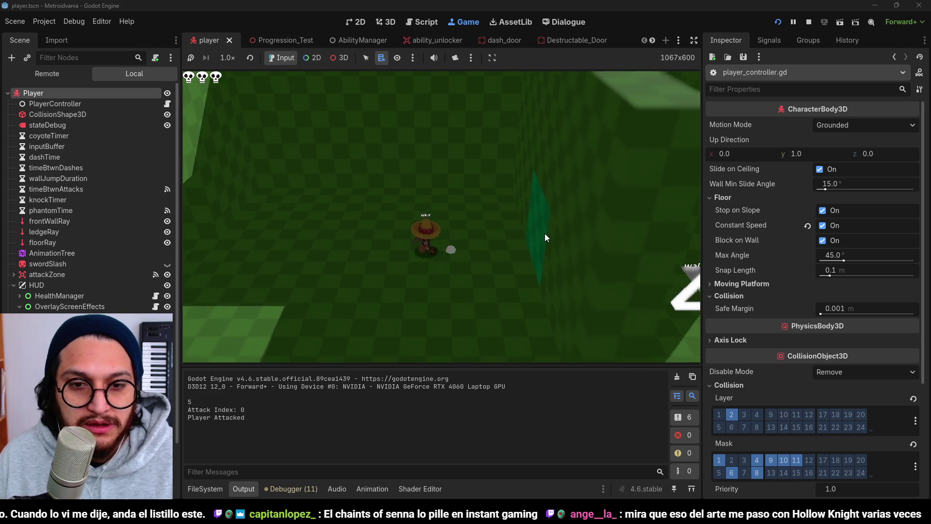
key(w)
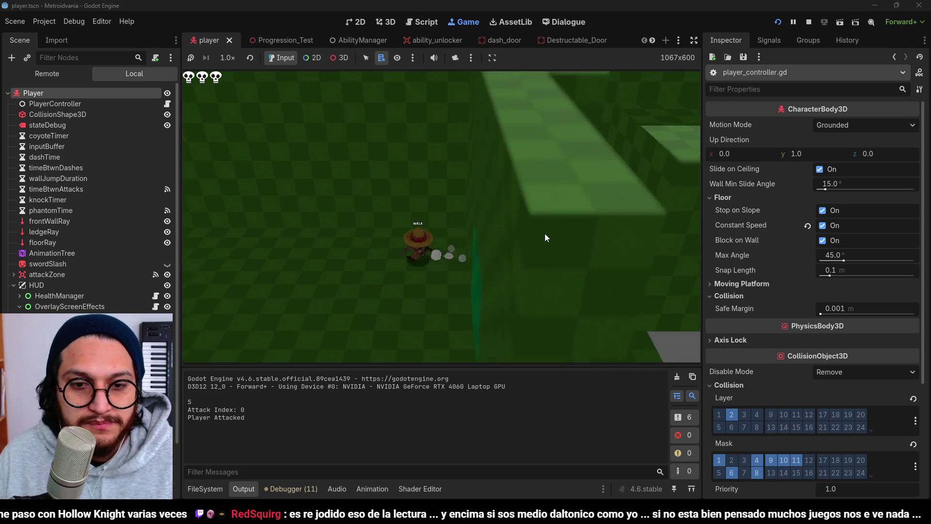
key(w)
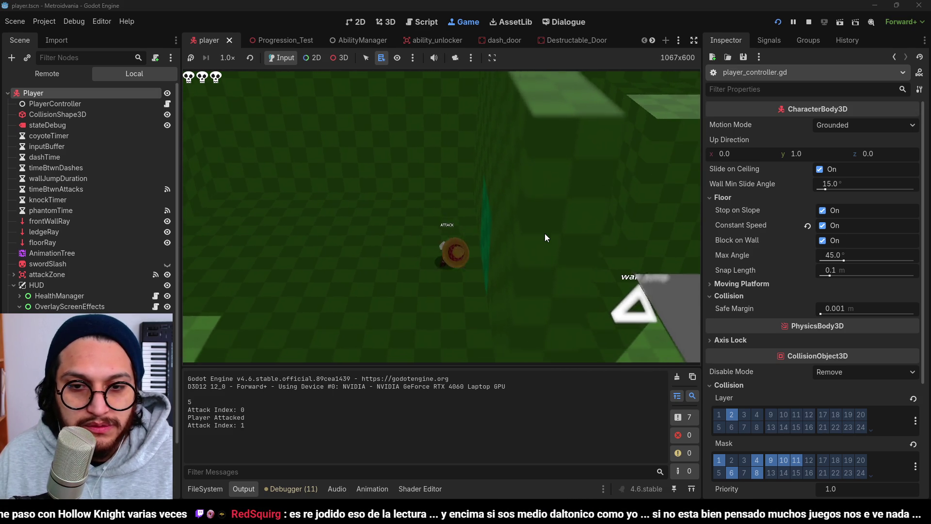
click(546, 234)
click(545, 234)
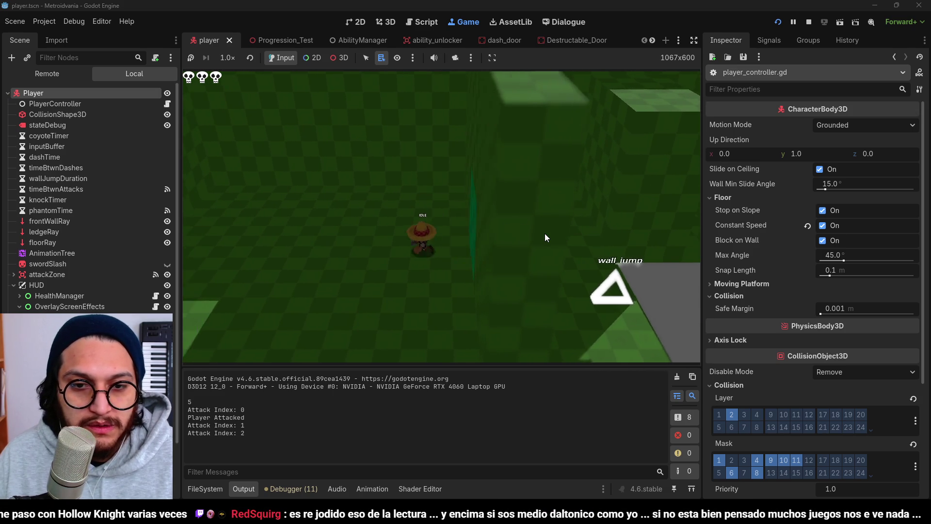
key(w)
key(w)
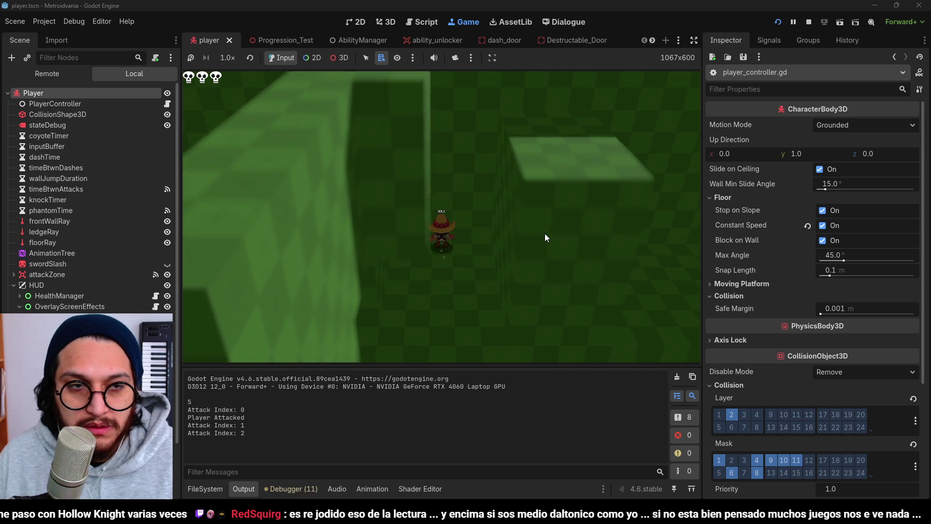
key(w)
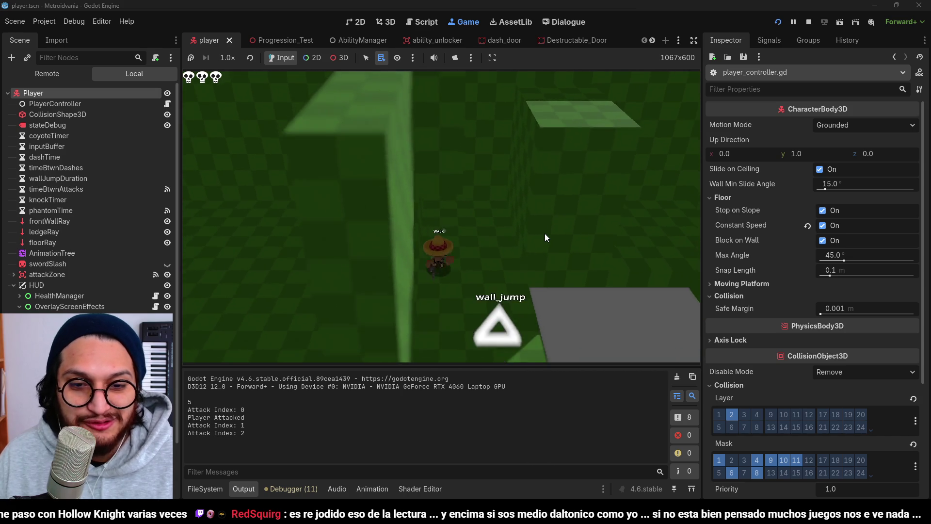
key(w)
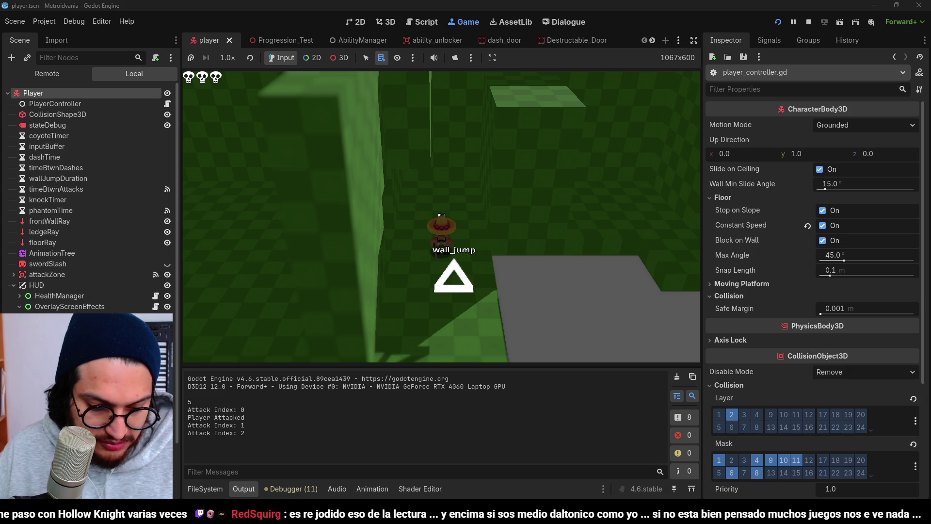
Step: Walk the character away from the wall_jump pickup, right, and jump onto the wall
key(s)
key(w)
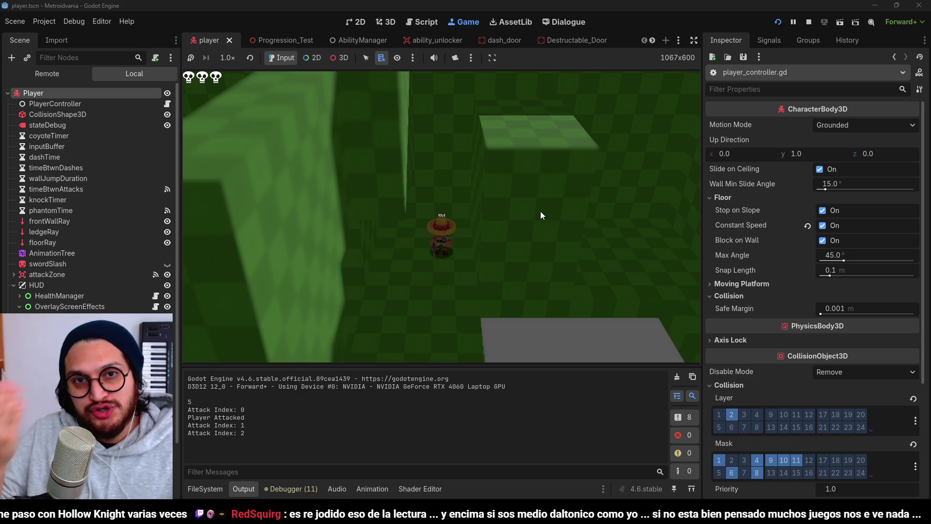
key(d)
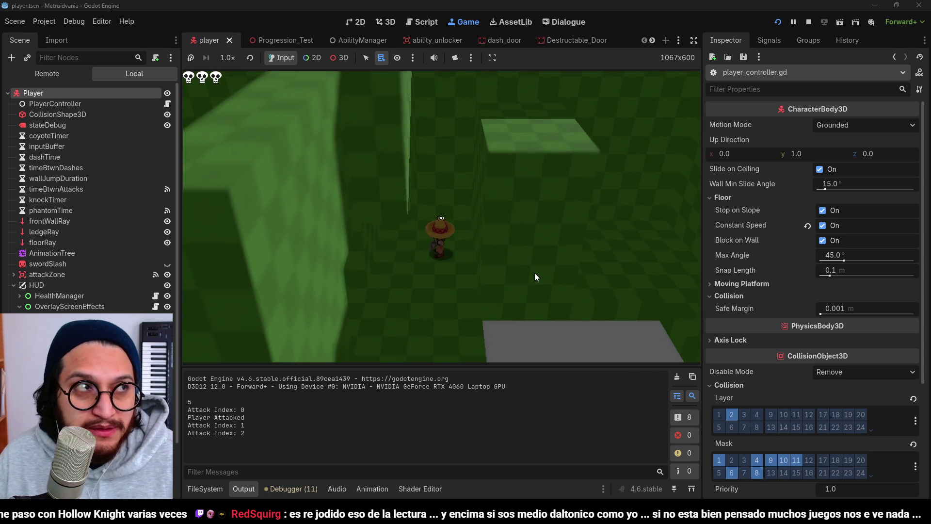
key(space)
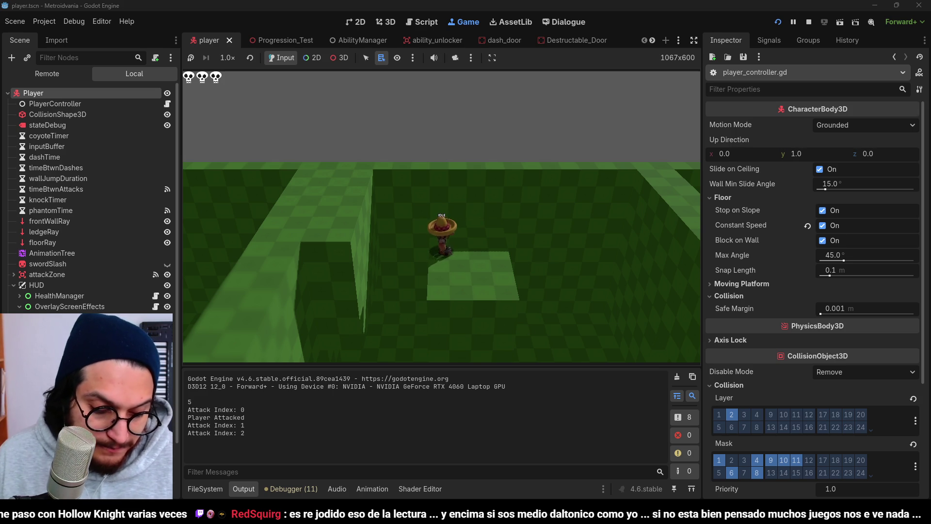
key(w)
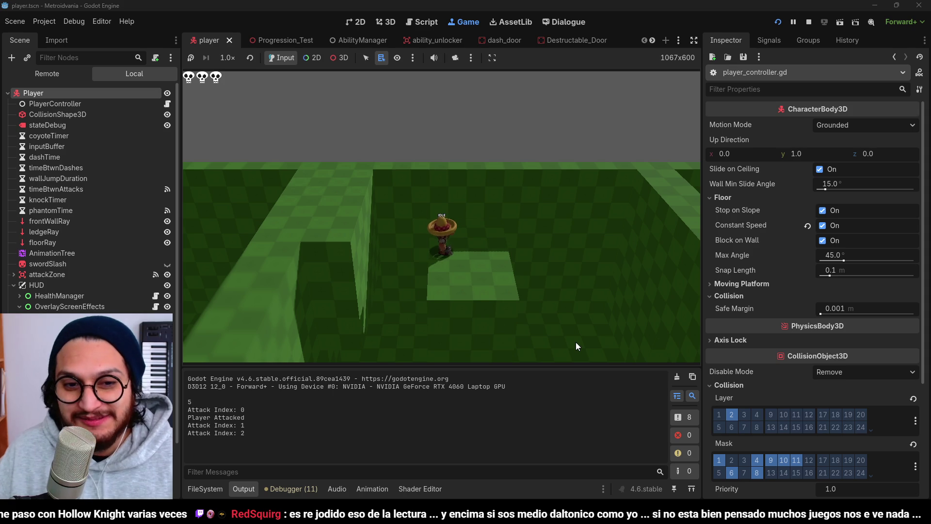
Step: Wall-jump off the wall, walk on through the level, and stop the game with F8
key(w)
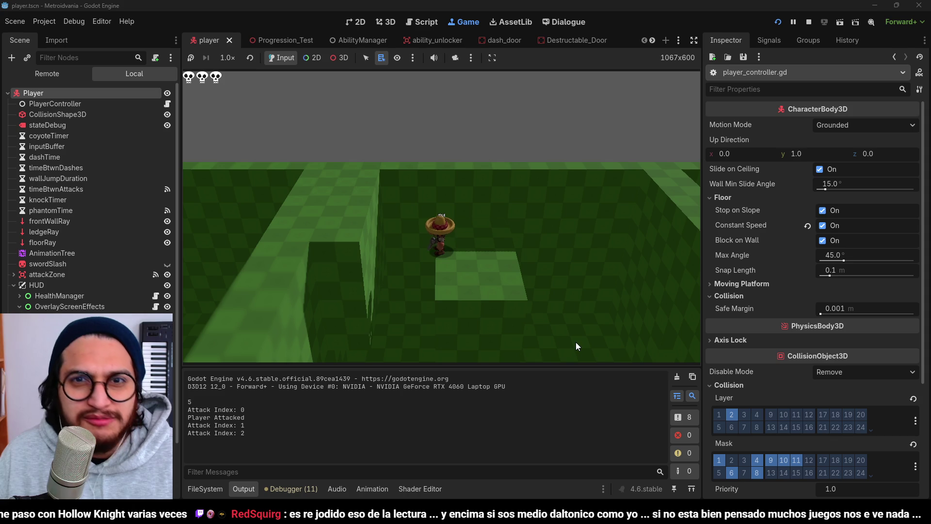
key(space)
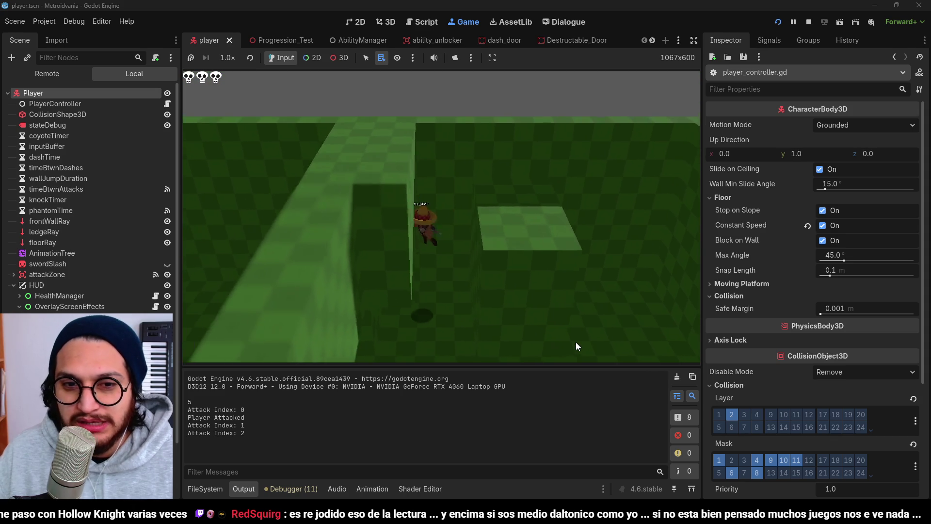
key(w)
key(w)
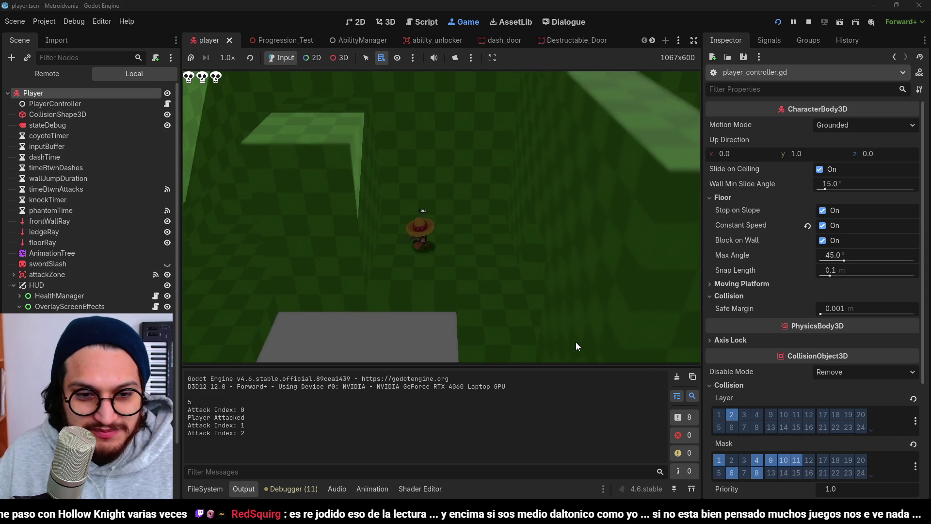
key(w)
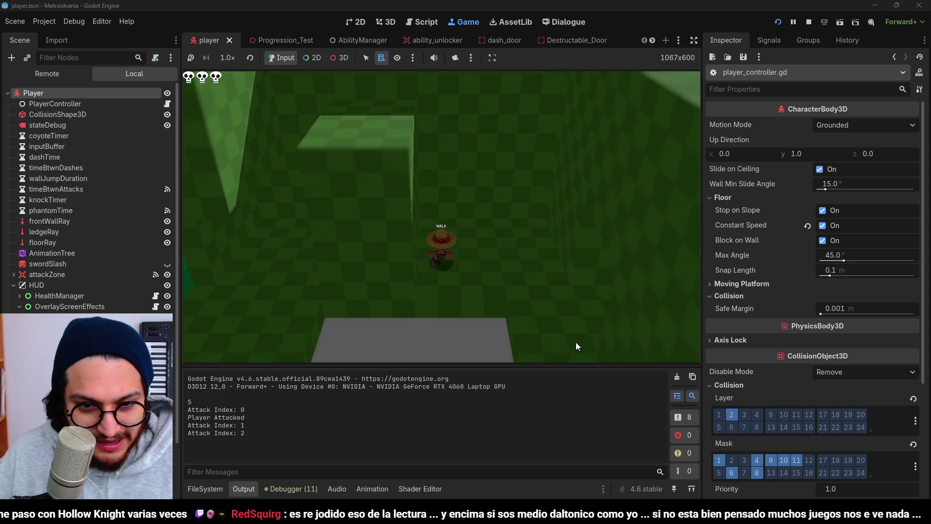
key(w)
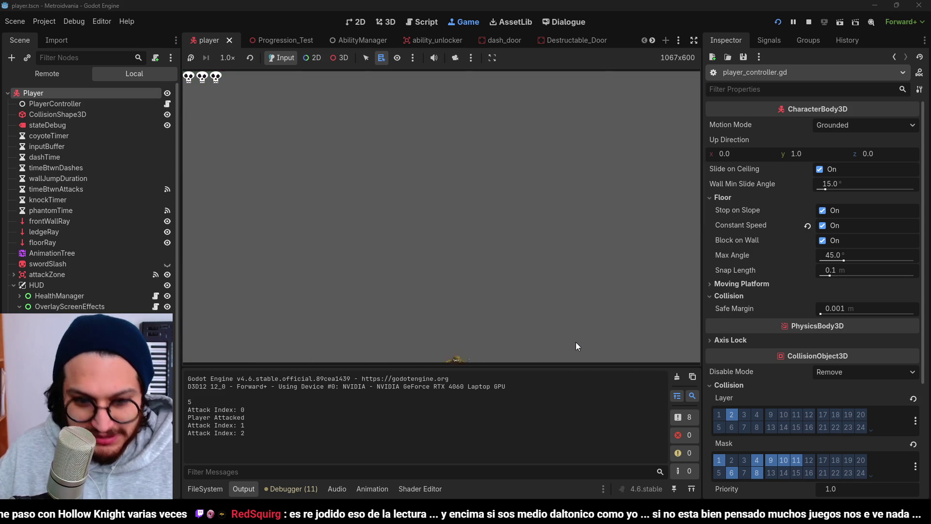
key(F8)
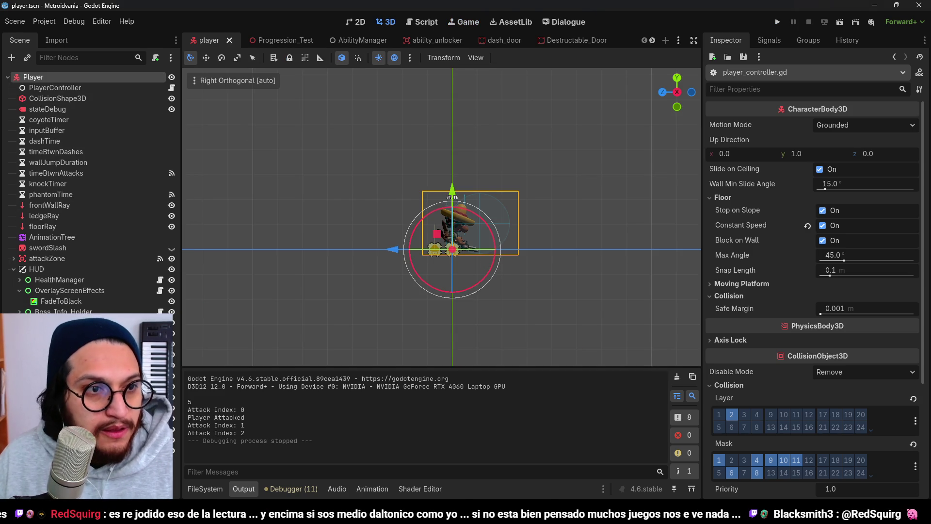
Step: Return to the Progression_Test scene, select the Z1_Test_room root, and show the FileSystem dock
click(296, 40)
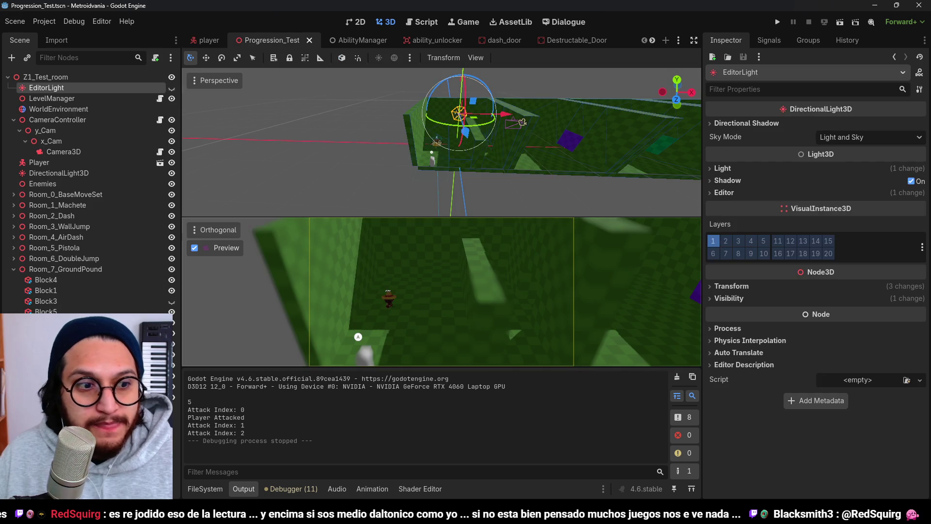
click(48, 77)
click(205, 489)
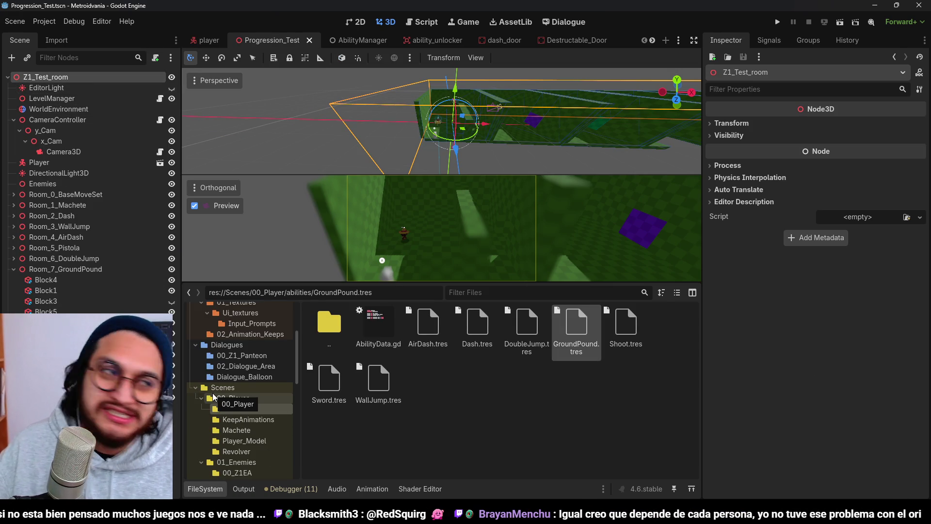
Step: Scroll the project file tree and open the 00_Spines folder
scroll(243, 432, down, 1)
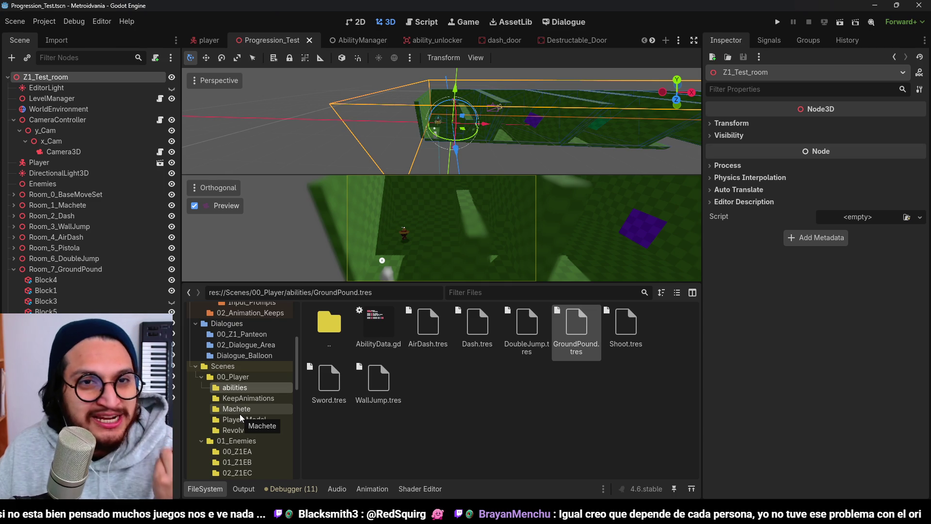
scroll(244, 423, down, 7)
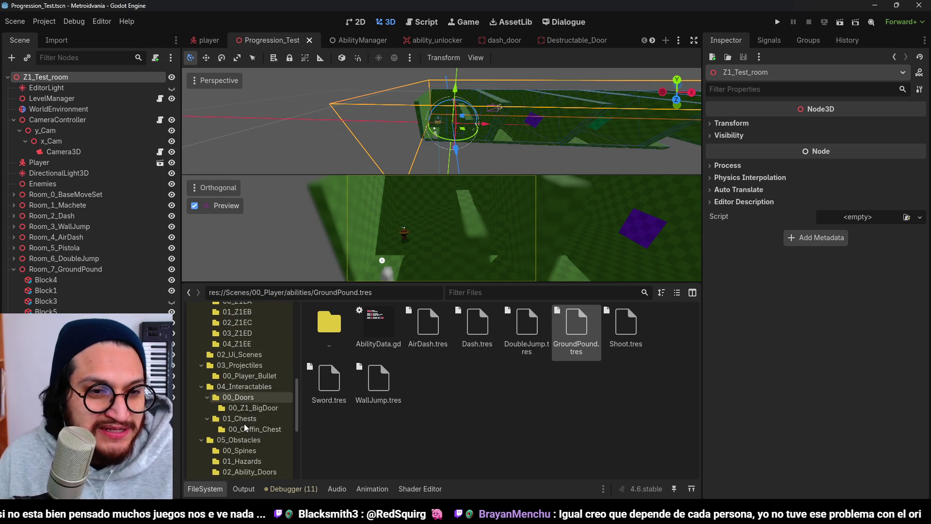
scroll(243, 423, down, 6)
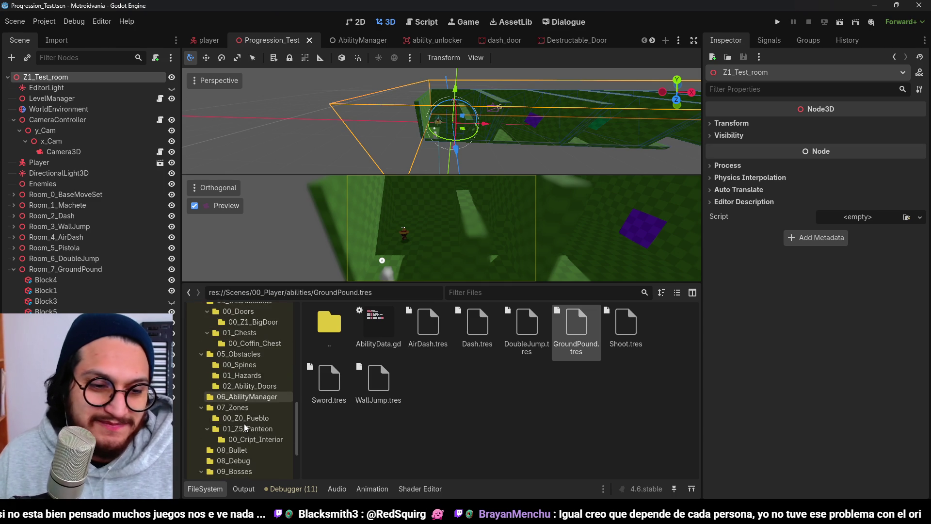
scroll(216, 417, down, 2)
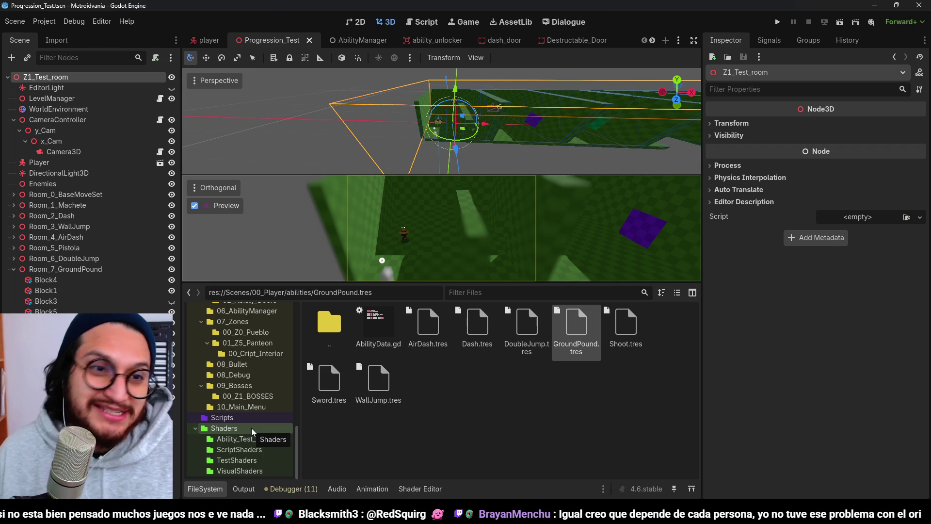
scroll(274, 383, up, 3)
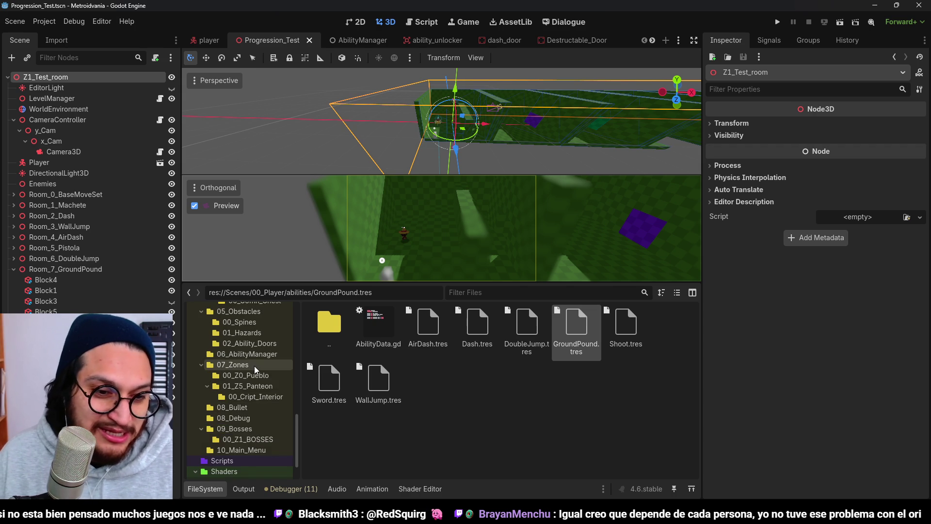
scroll(254, 366, up, 1)
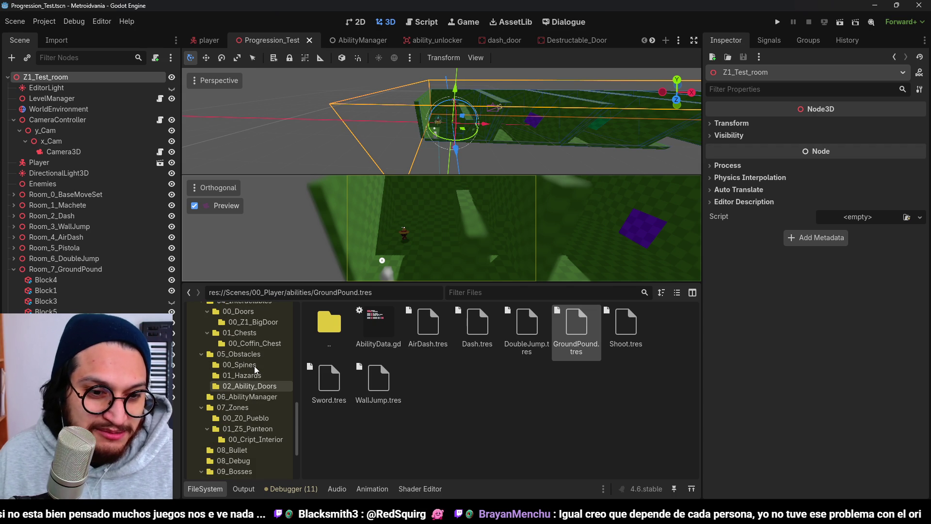
click(254, 367)
Step: Add spines.tscn to the level, then place safe_checkpoint.tscn from the 04_Interactables folder
mouse_move(378, 323)
mouse_down()
mouse_move(286, 406)
mouse_move(46, 78)
mouse_up()
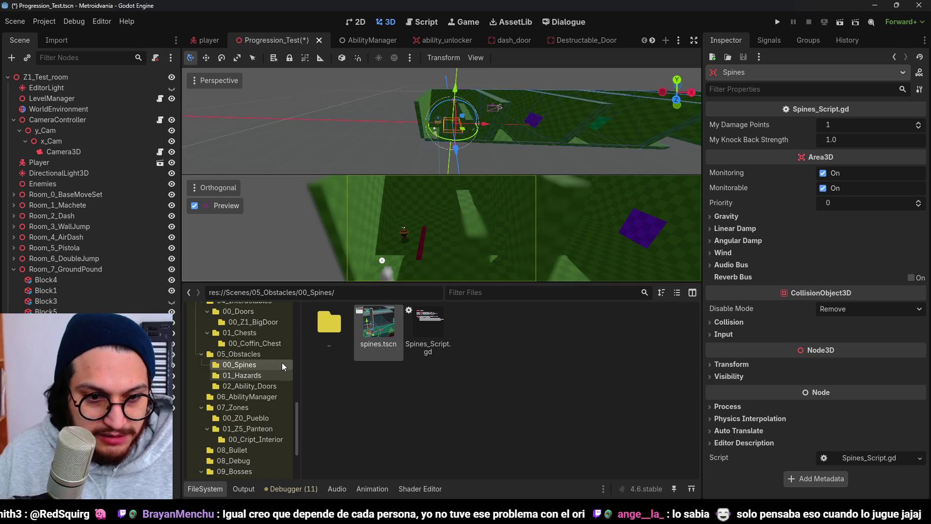
scroll(248, 379, up, 3)
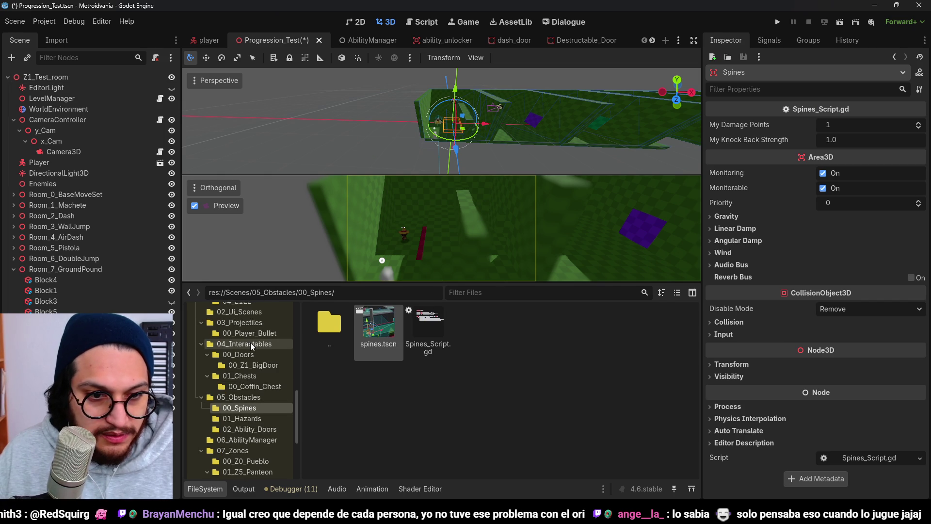
click(249, 343)
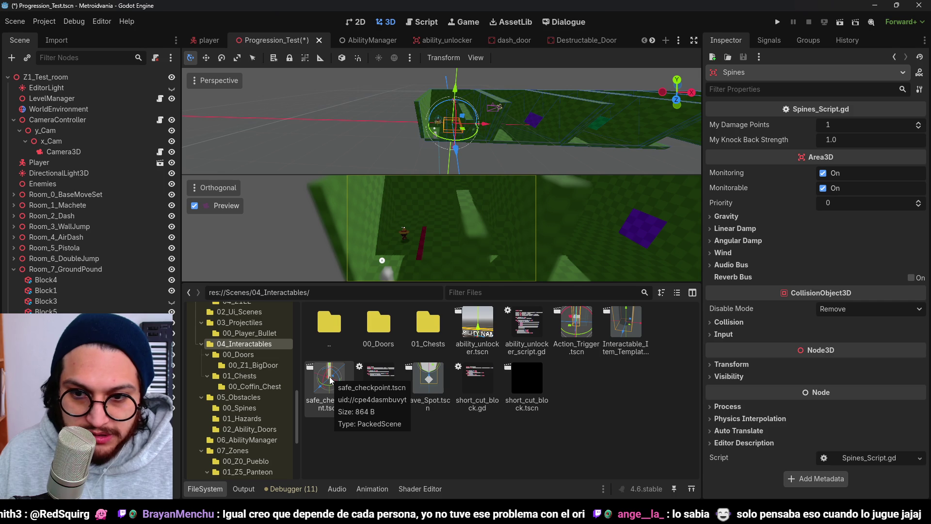
mouse_move(330, 380)
mouse_down()
mouse_move(392, 241)
mouse_move(394, 253)
mouse_up()
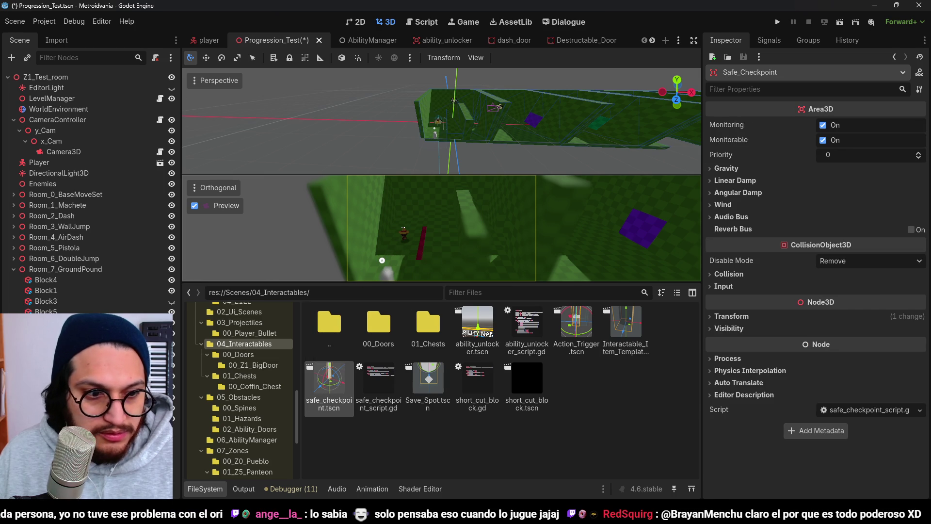
Step: Move the checkpoint 11 m along X, 8 m along Z, and raise it 5 m
scroll(511, 80, down, 3)
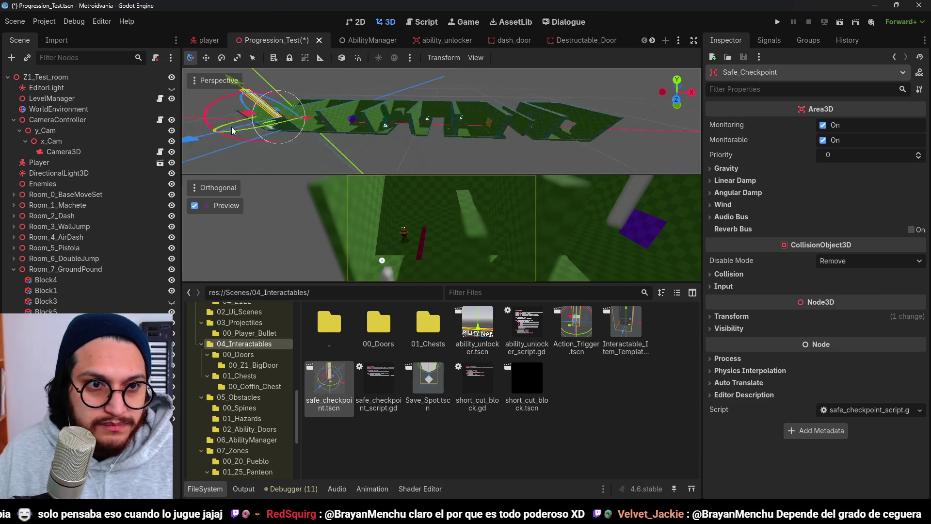
scroll(233, 130, up, 5)
drag(461, 98, 361, 122)
key(f)
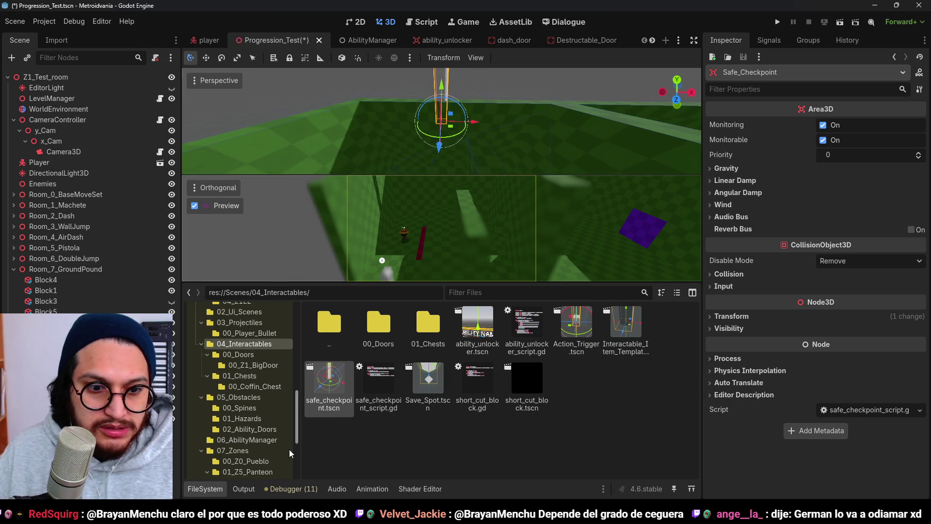
click(205, 488)
drag(373, 259, 351, 262)
drag(415, 194, 461, 238)
scroll(461, 238, up, 5)
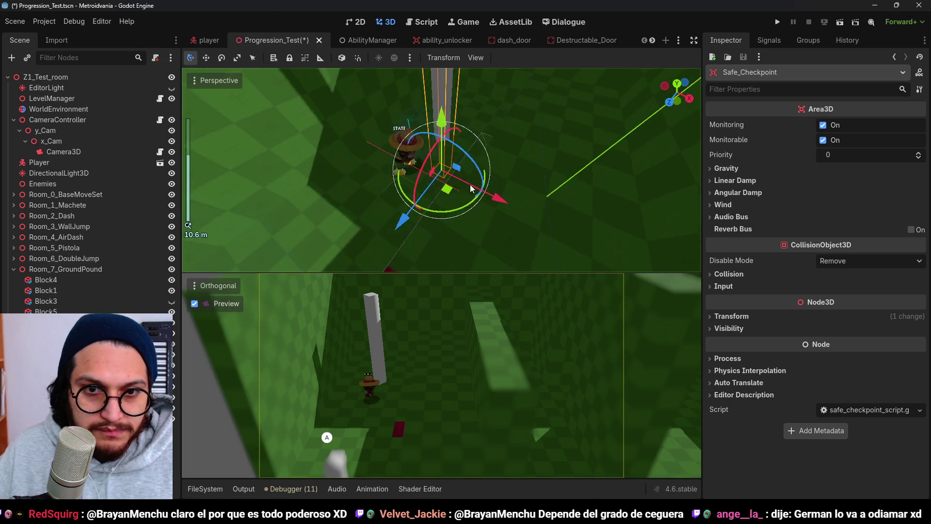
mouse_move(454, 192)
mouse_down()
mouse_move(441, 23)
mouse_move(273, 294)
mouse_move(291, 320)
mouse_up()
Step: Adjust the checkpoint along Z, view it from above, and save the scene
key(z)
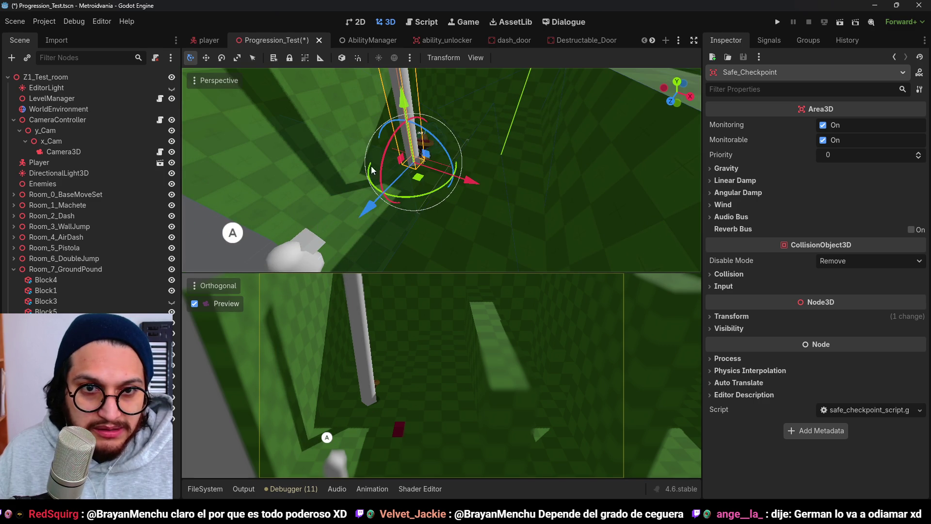
key(f)
mouse_move(438, 136)
mouse_down()
mouse_move(411, 147)
mouse_move(466, 142)
mouse_move(485, 150)
mouse_move(430, 243)
mouse_up()
scroll(412, 147, up, 2)
key(ctrl+s)
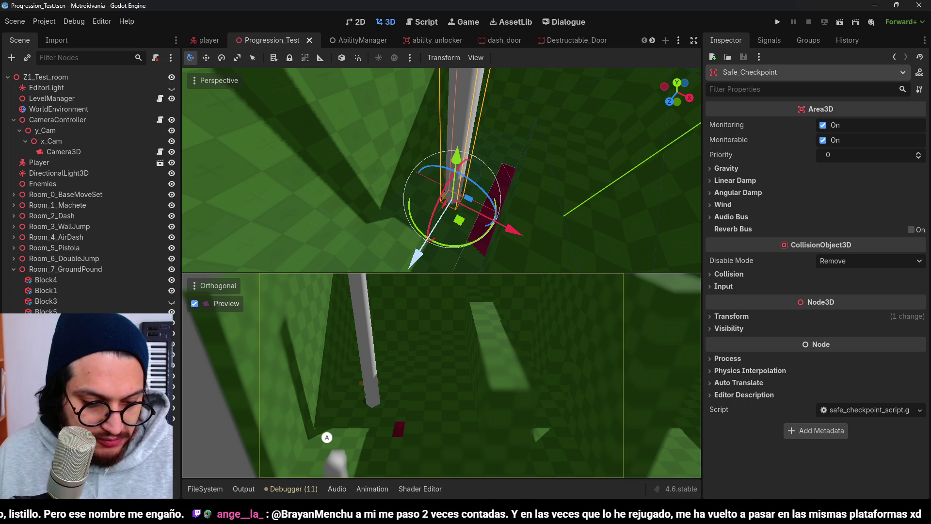
Step: Select the Spines hazard and nudge it to a new position
scroll(459, 177, up, 3)
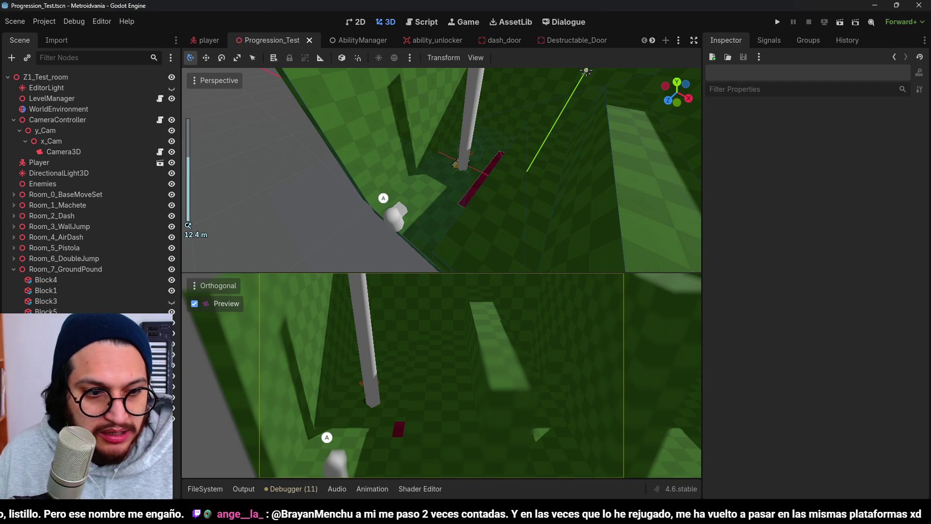
click(480, 184)
key(f)
scroll(444, 117, up, 2)
mouse_move(443, 116)
mouse_down()
mouse_move(479, 135)
mouse_move(442, 123)
mouse_move(445, 133)
mouse_up()
Step: In top view, stretch the Spines box to about 18 m deep across the whole row of rooms
right_click(83, 301)
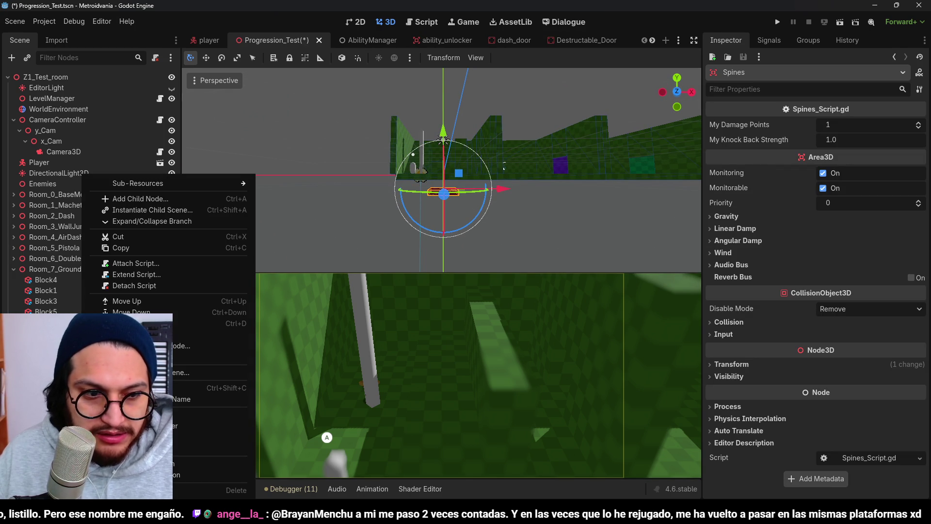
key(Escape)
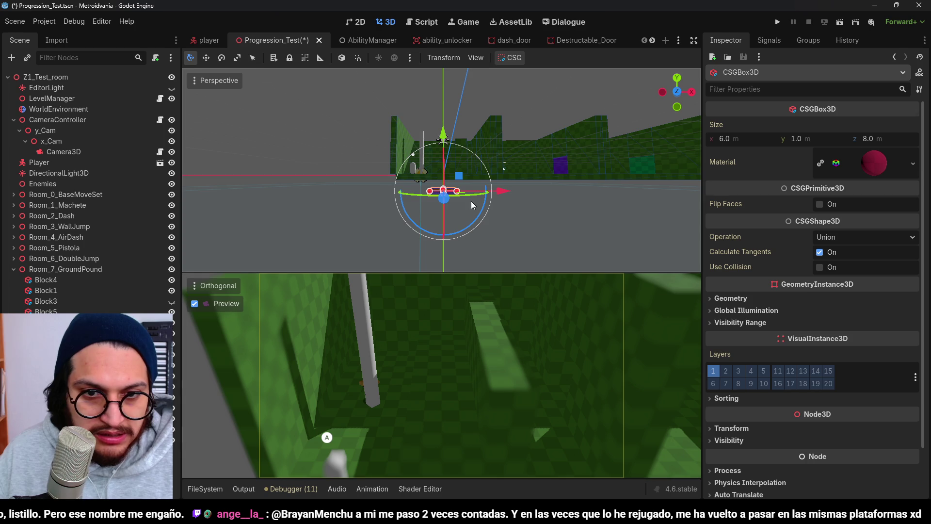
key(KP_7)
drag(444, 181, 447, 209)
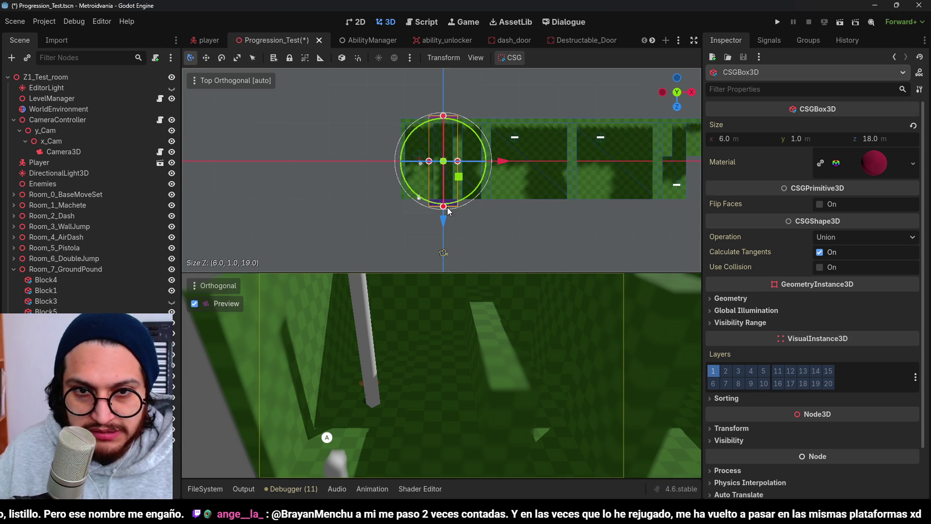
drag(428, 165, 388, 164)
scroll(511, 158, down, 3)
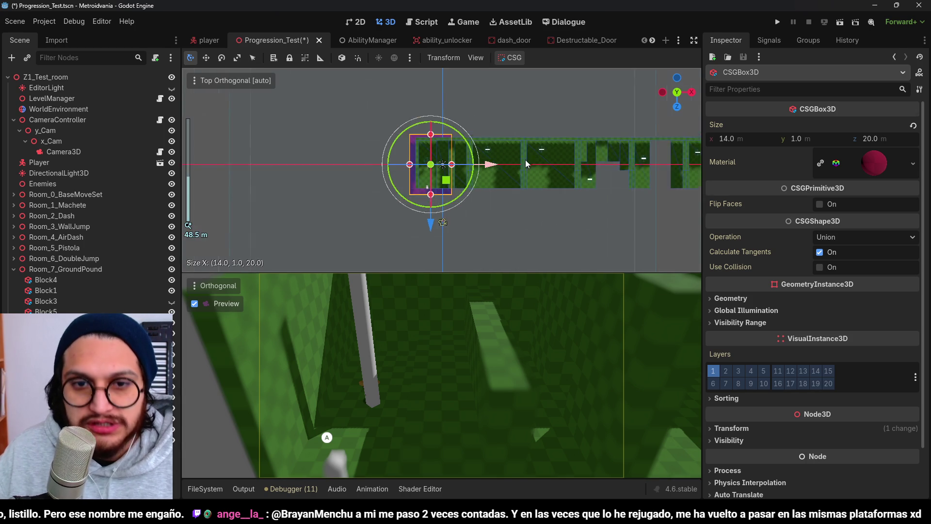
mouse_move(535, 162)
mouse_down()
mouse_move(601, 158)
mouse_move(500, 162)
mouse_move(671, 162)
mouse_move(679, 169)
mouse_up()
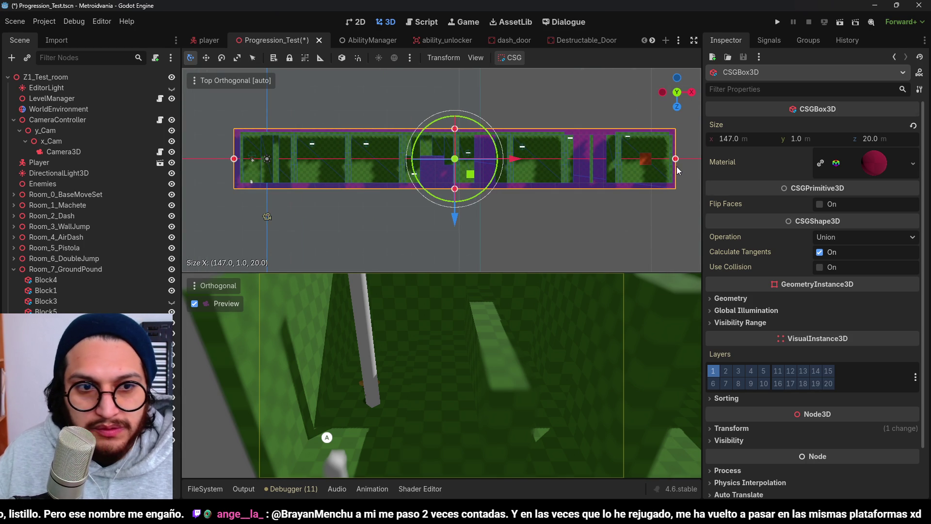
Step: Select the hazard's CollisionShape3D and expand its BoxShape3D size settings
click(342, 160)
scroll(291, 210, down, 1)
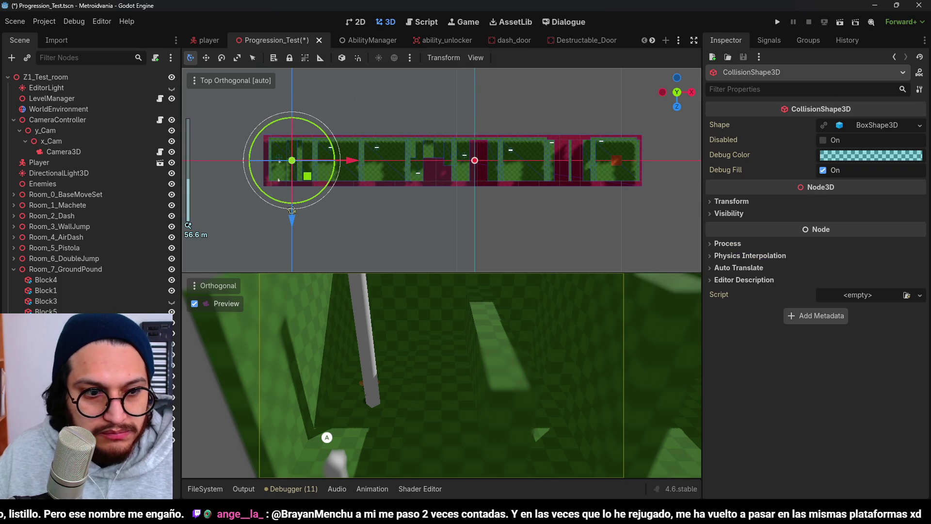
click(873, 126)
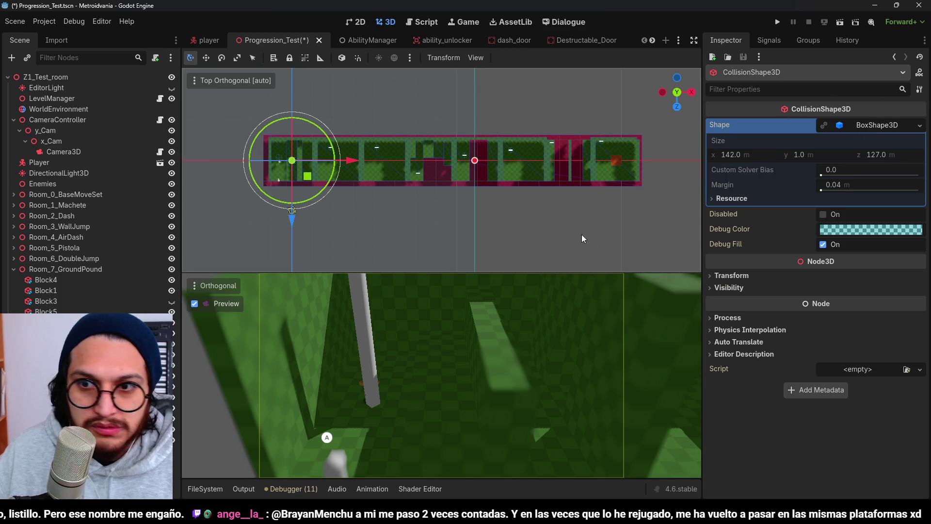
click(922, 125)
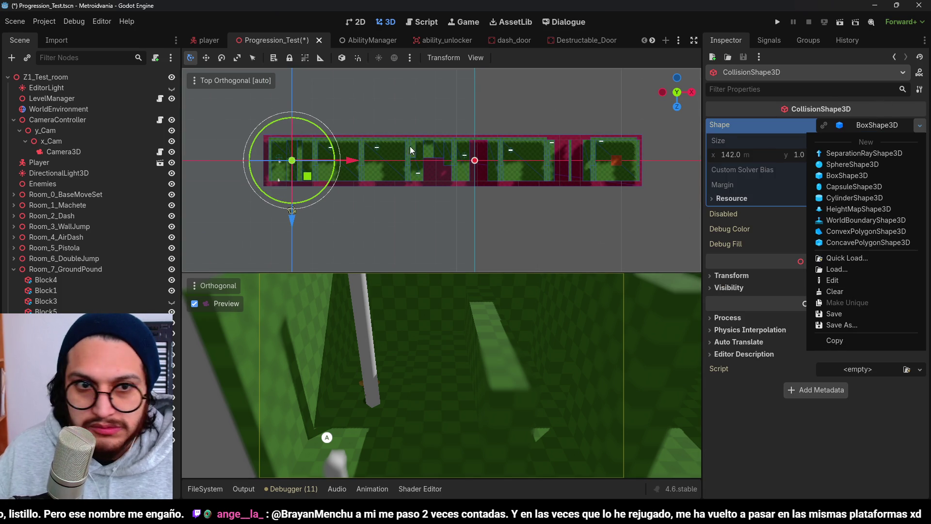
scroll(388, 143, down, 5)
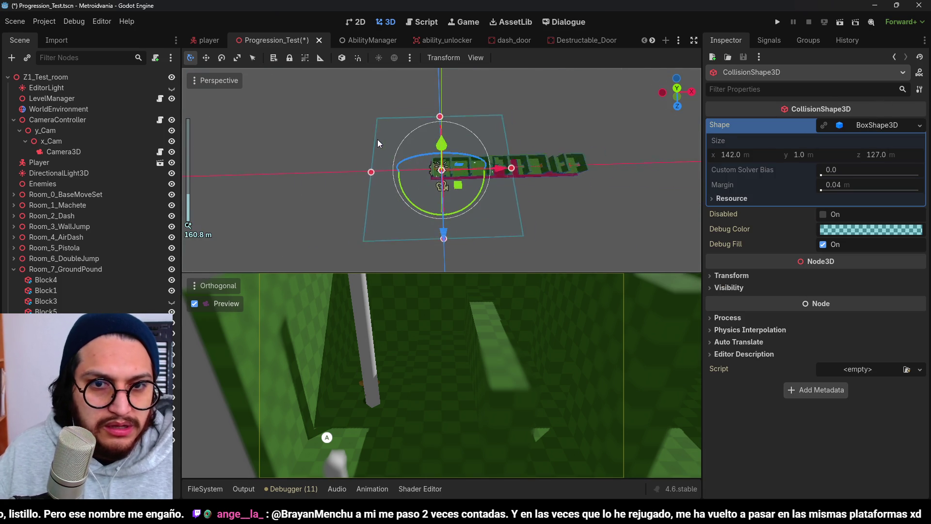
scroll(396, 177, up, 3)
Step: Resize the collision box to about 147 m long and 20 m deep in top view
key(KP_7)
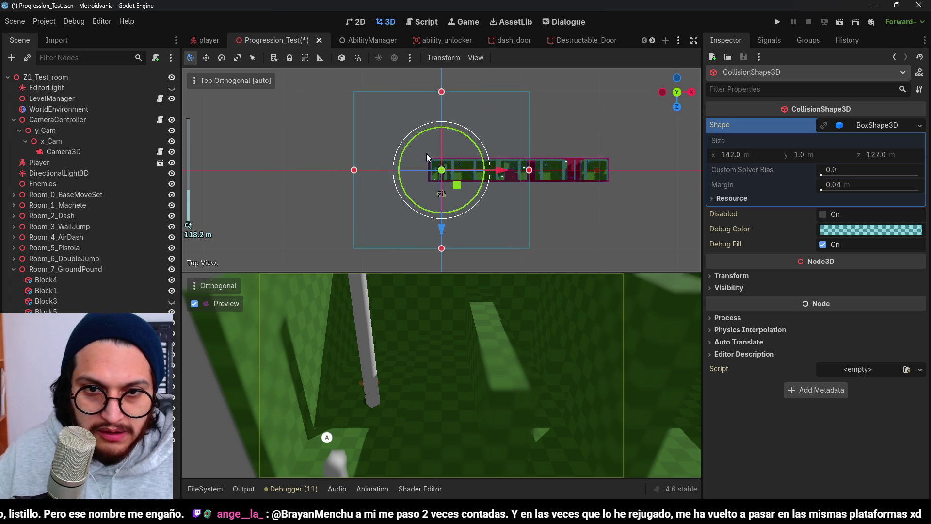
scroll(453, 88, up, 2)
drag(451, 149, 451, 156)
drag(544, 173, 638, 175)
drag(346, 172, 425, 173)
key(f)
mouse_move(574, 200)
mouse_down()
mouse_move(478, 138)
mouse_move(452, 109)
mouse_up()
click(455, 152)
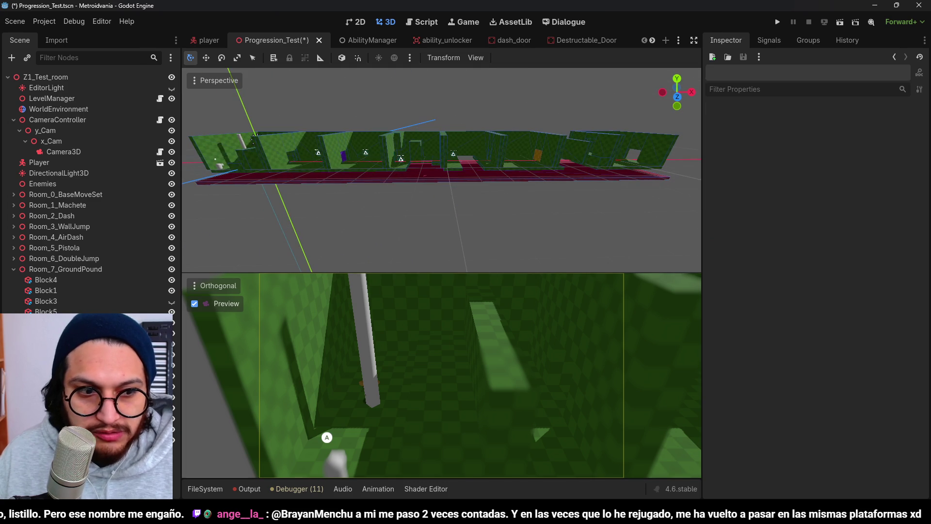
Step: Raise the spines floor 2 m along Y, save the scene, and launch the game
key(ctrl+s)
scroll(455, 153, up, 5)
click(310, 165)
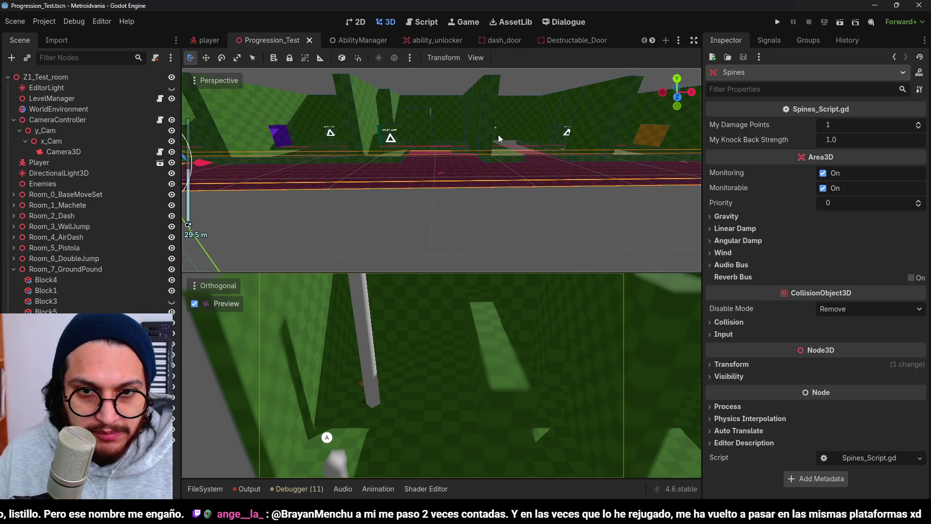
scroll(309, 165, down, 4)
drag(285, 113, 286, 102)
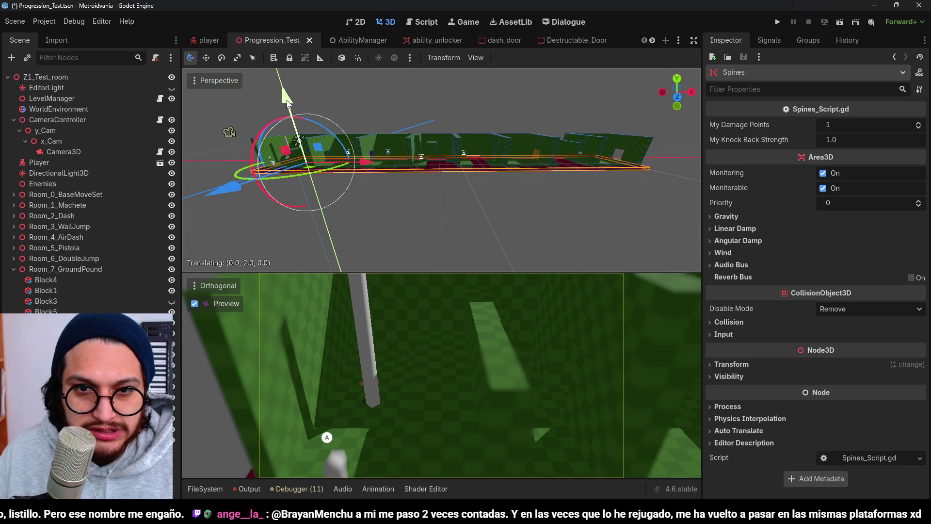
scroll(499, 125, up, 4)
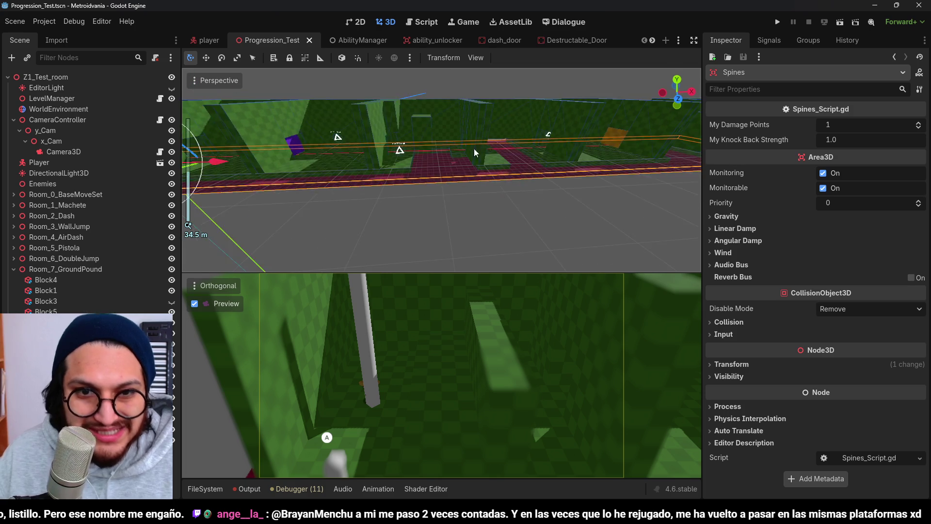
key(ctrl+s)
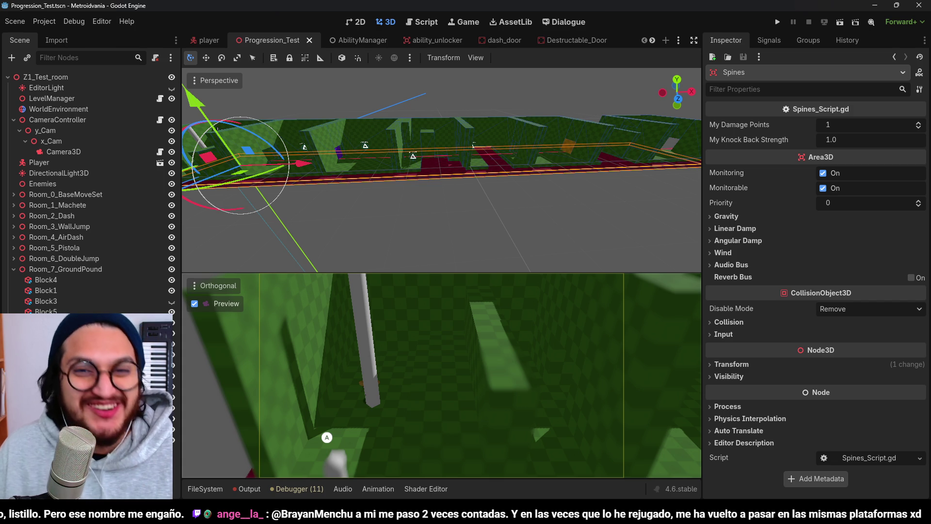
click(777, 22)
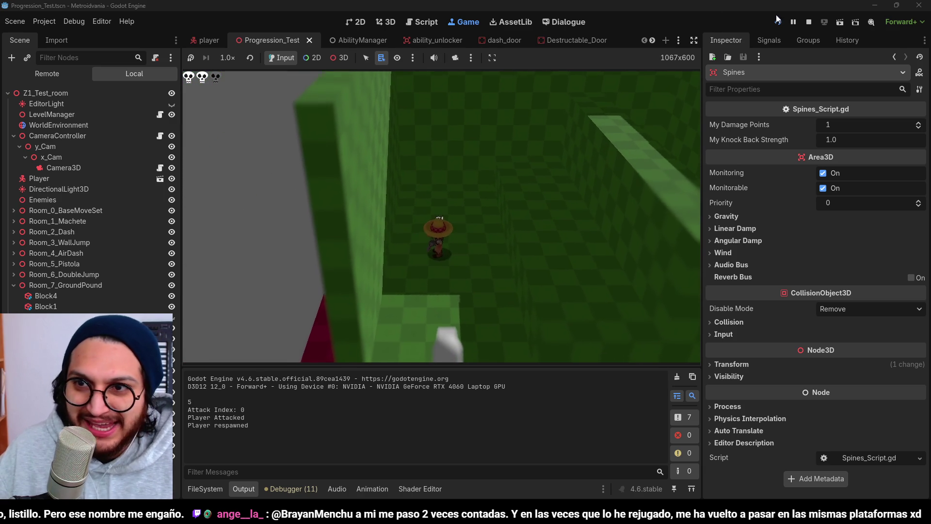
Step: Stop the playtest after the player loses a life on the spines
click(809, 21)
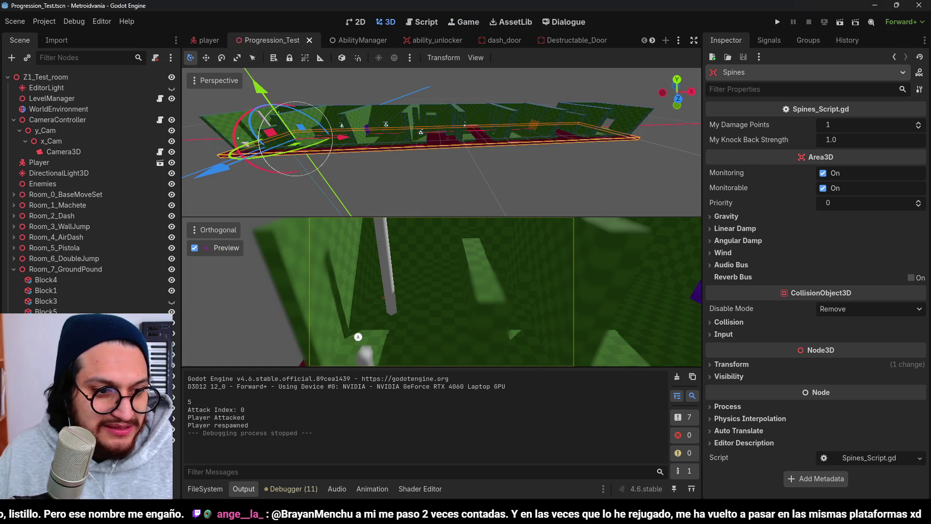
Step: Select and frame the safe checkpoint, undoing an accidental move of it
key(Escape)
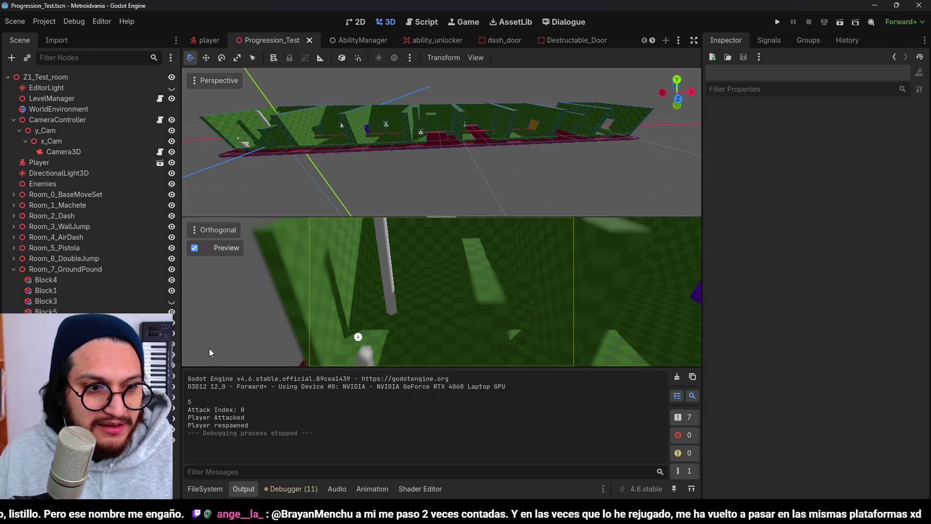
click(349, 148)
key(f)
scroll(422, 113, up, 3)
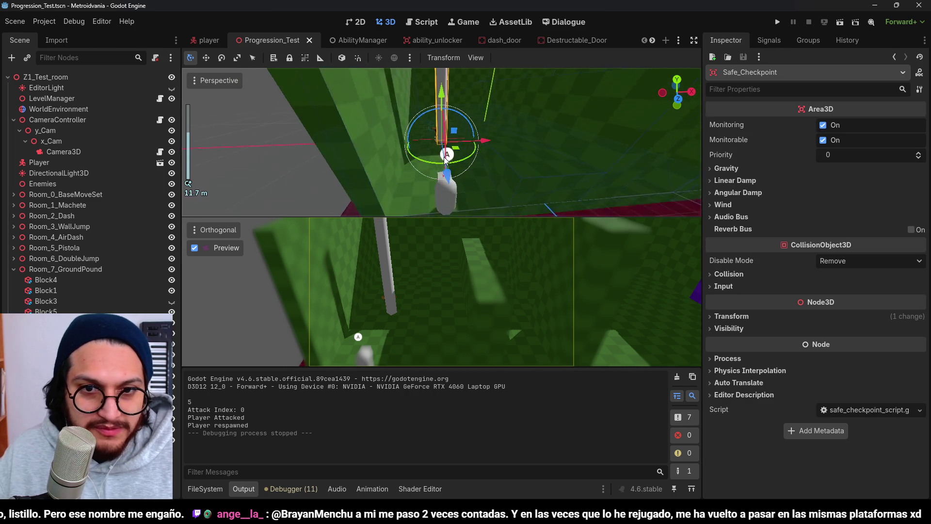
mouse_move(422, 113)
mouse_down()
mouse_move(502, 157)
mouse_move(482, 170)
mouse_move(452, 130)
mouse_move(474, 118)
mouse_move(537, 147)
mouse_move(392, 180)
mouse_move(417, 170)
mouse_up()
key(ctrl+z)
key(ctrl+z)
Step: Load the checkpoint as a placeholder and give its CollisionShape3D a new BoxShape3D
right_click(96, 174)
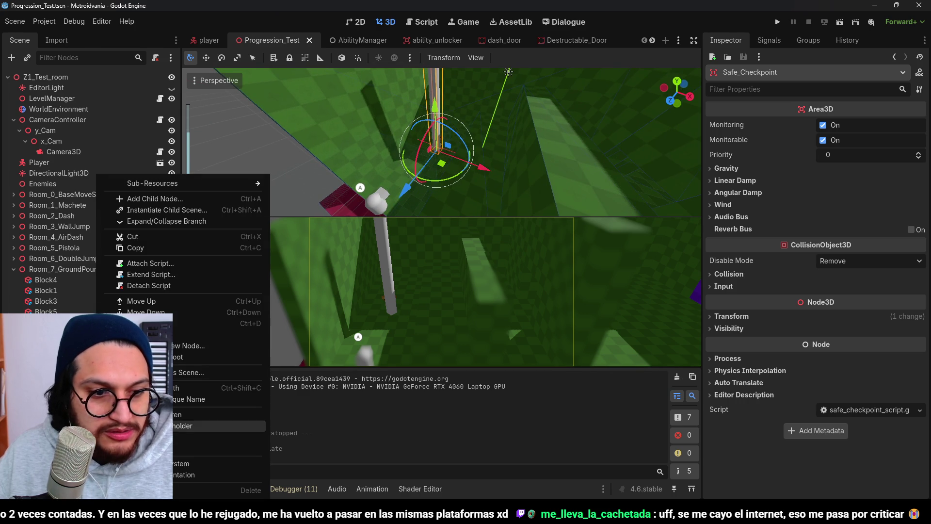
click(204, 425)
scroll(397, 158, down, 4)
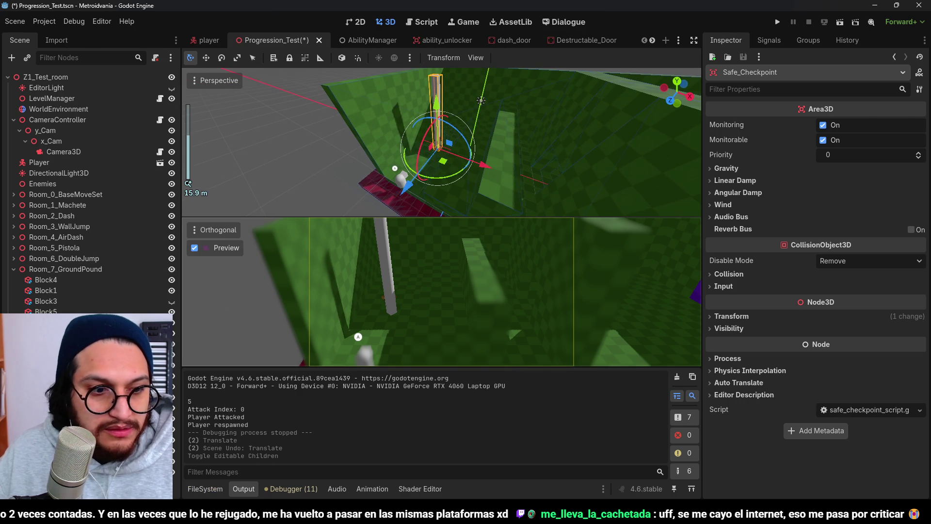
click(436, 117)
click(920, 125)
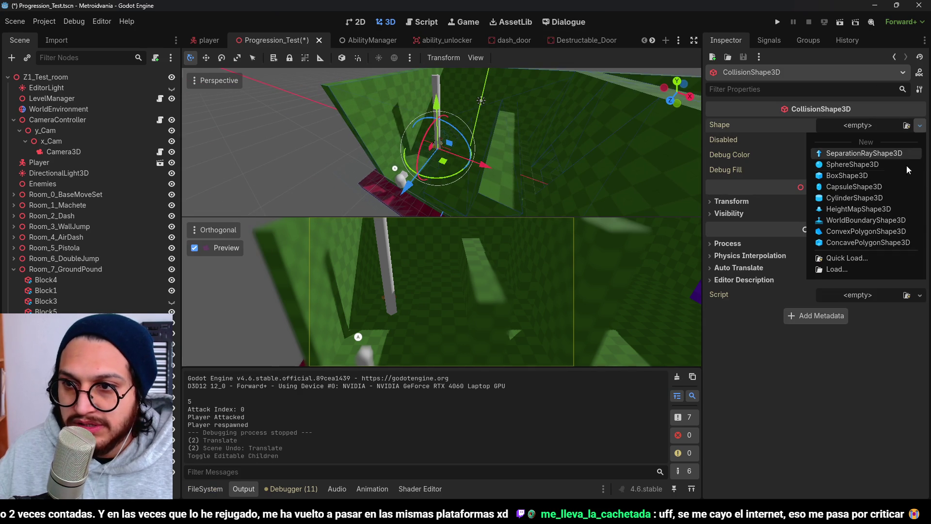
click(859, 175)
Step: Size the checkpoint's box collision to 5 × 2 × 4, save, and run the project
scroll(436, 169, up, 5)
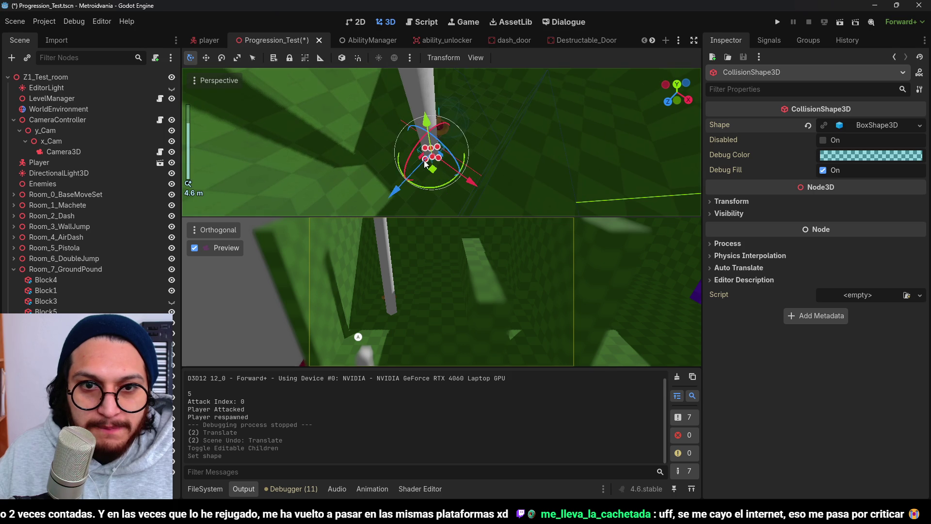
drag(438, 157, 446, 167)
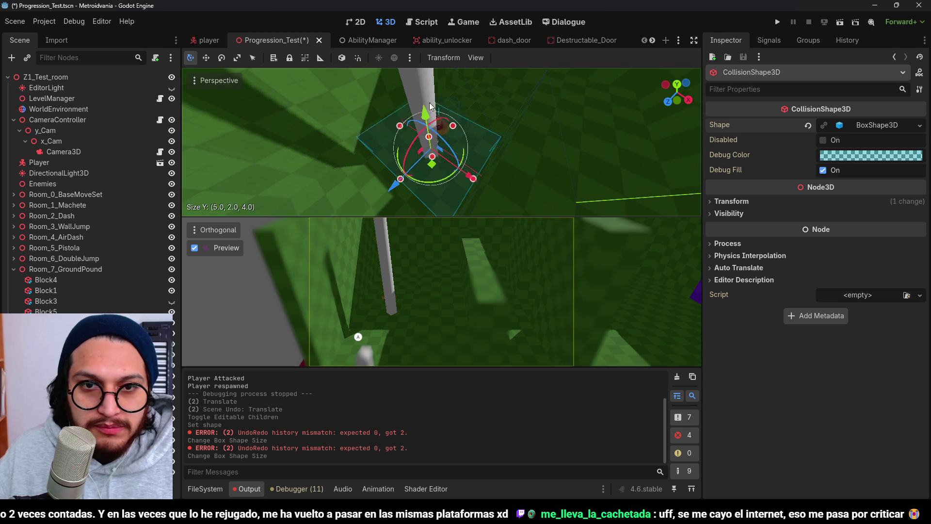
drag(433, 129, 433, 127)
scroll(473, 71, down, 3)
key(ctrl+s)
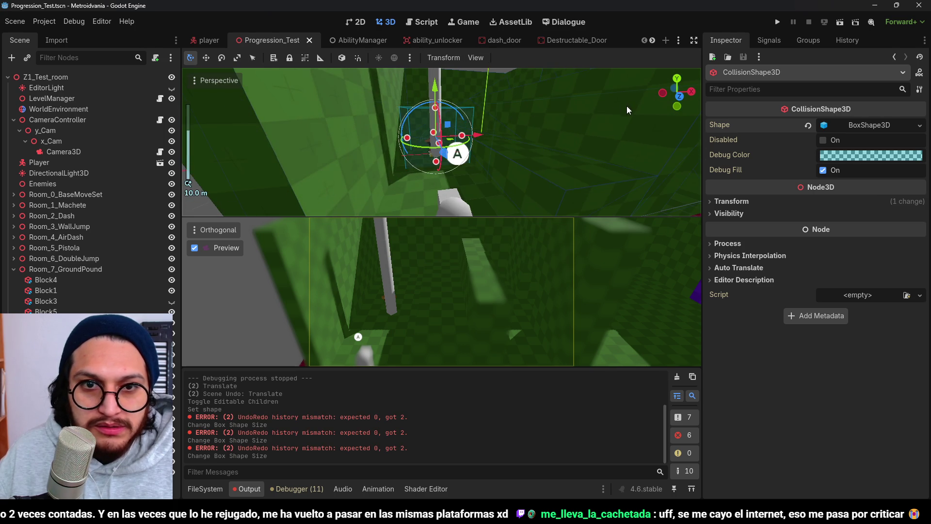
drag(629, 108, 613, 109)
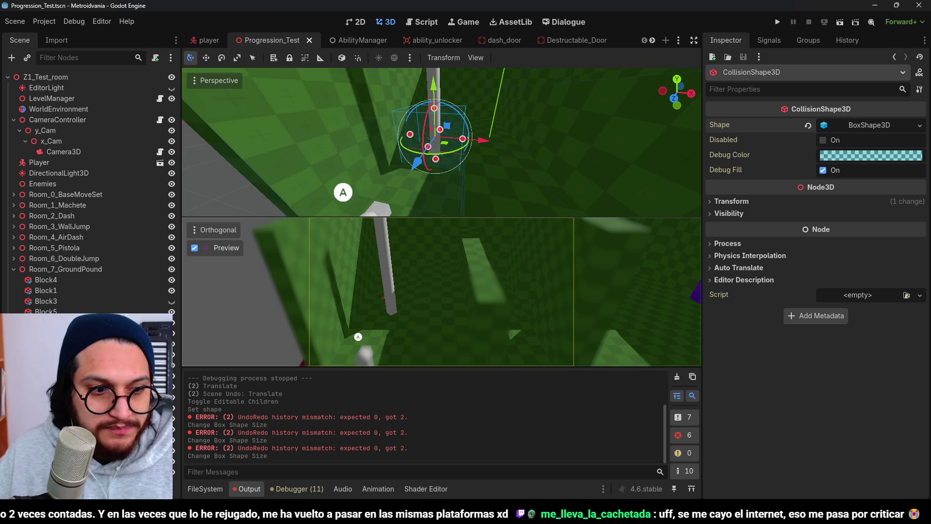
click(511, 153)
click(777, 22)
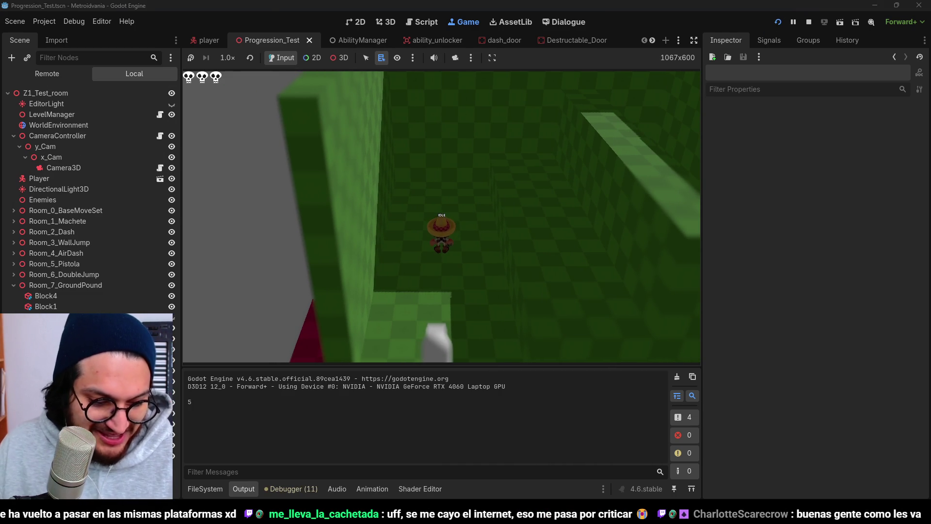
key(space)
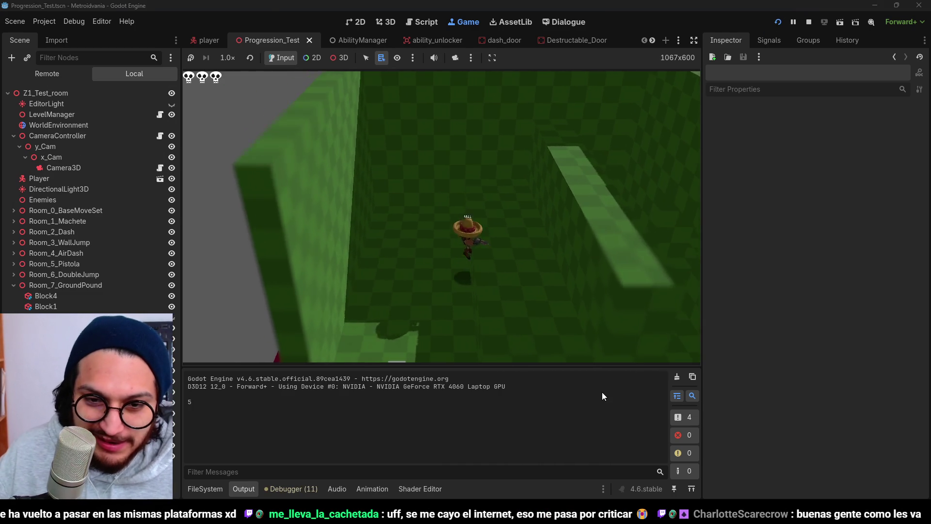
key(s)
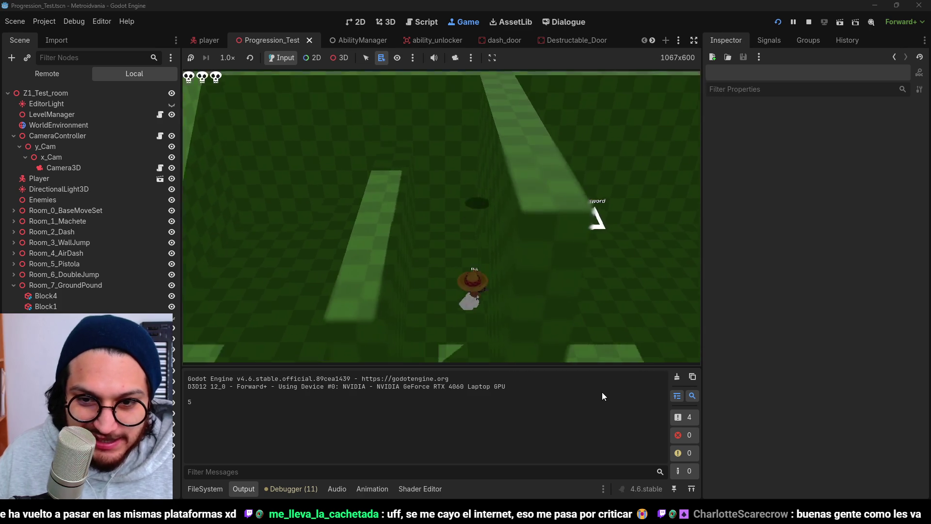
key(d)
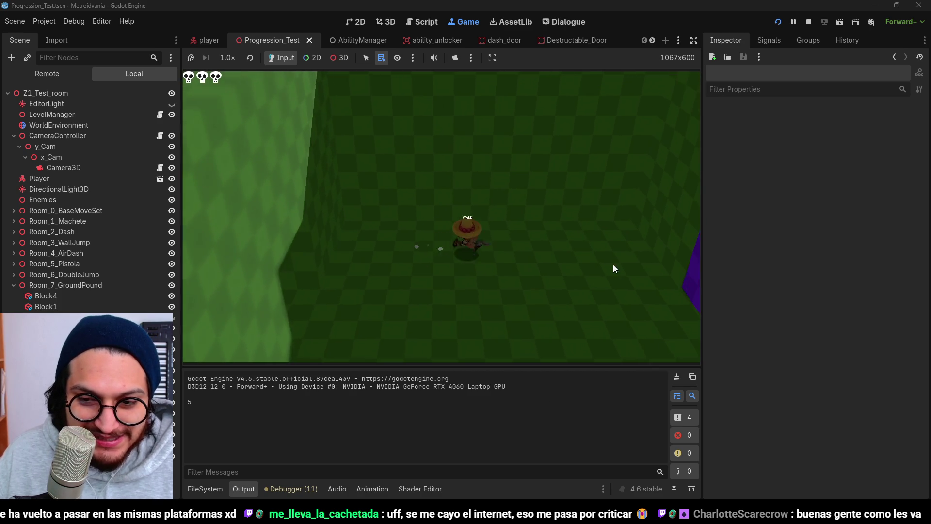
key(j)
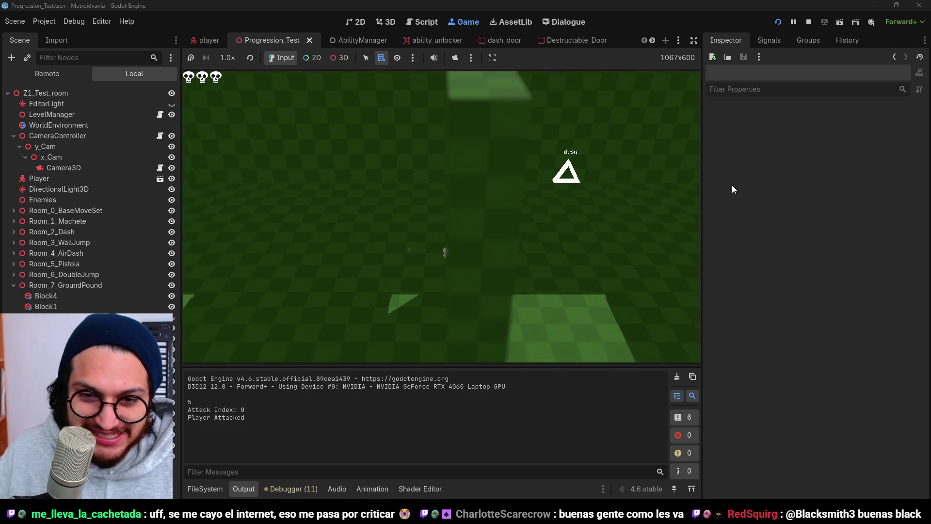
key(d)
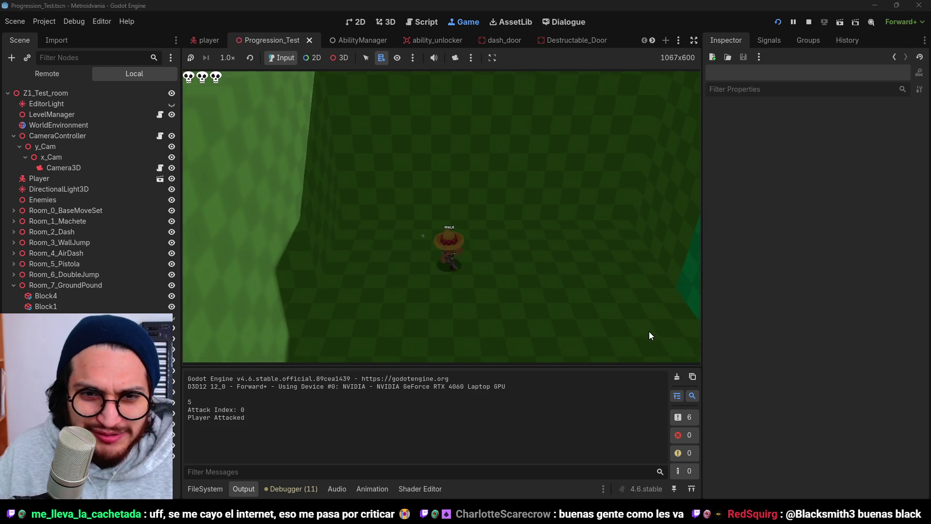
key(d)
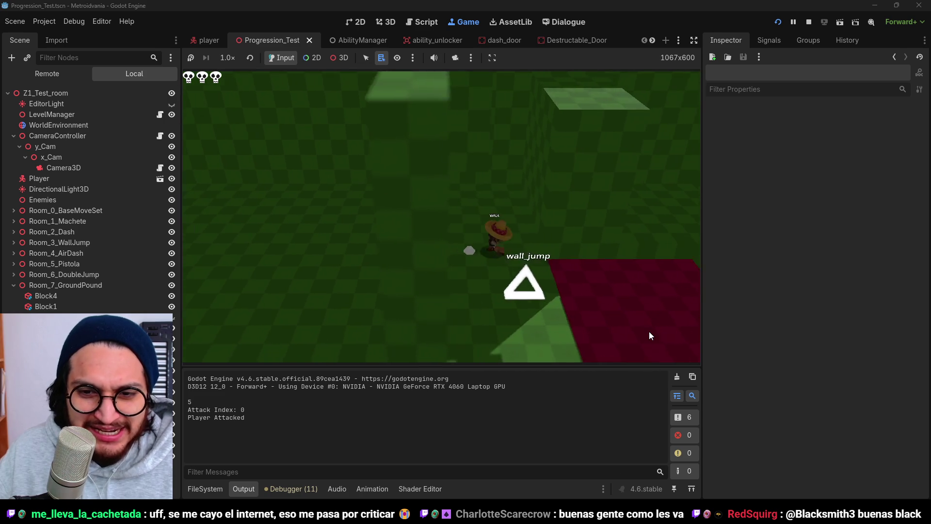
key(w)
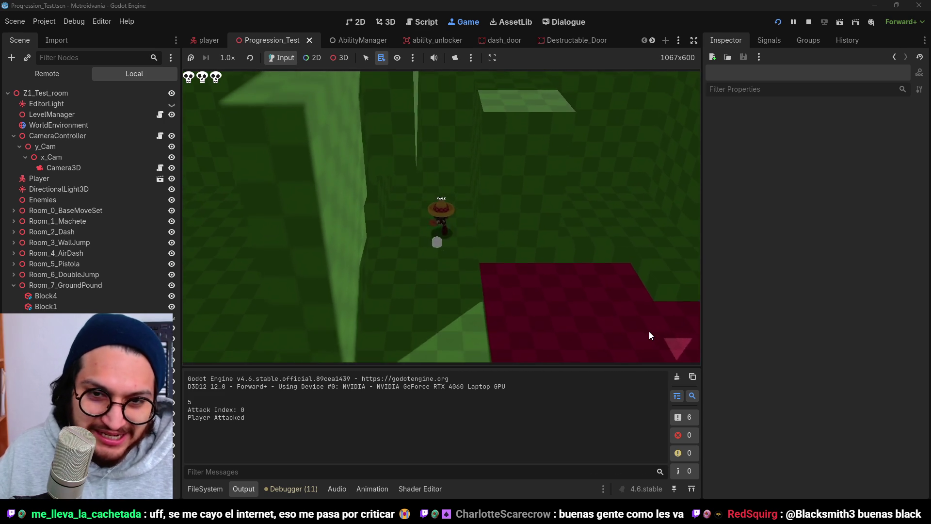
key(space)
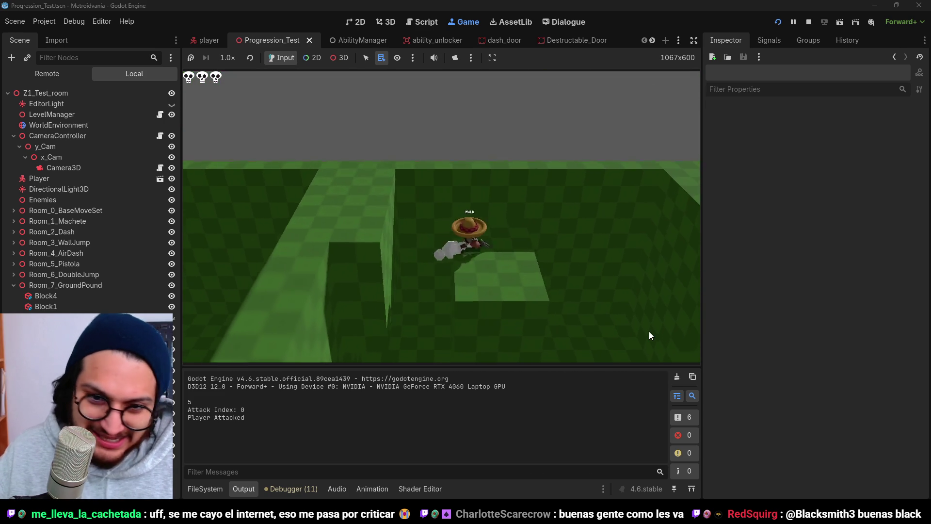
key(w)
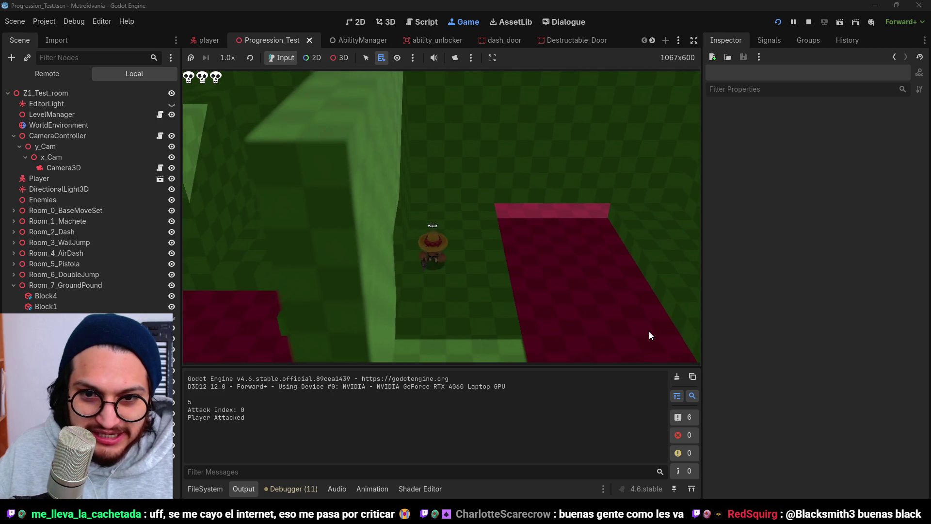
key(space)
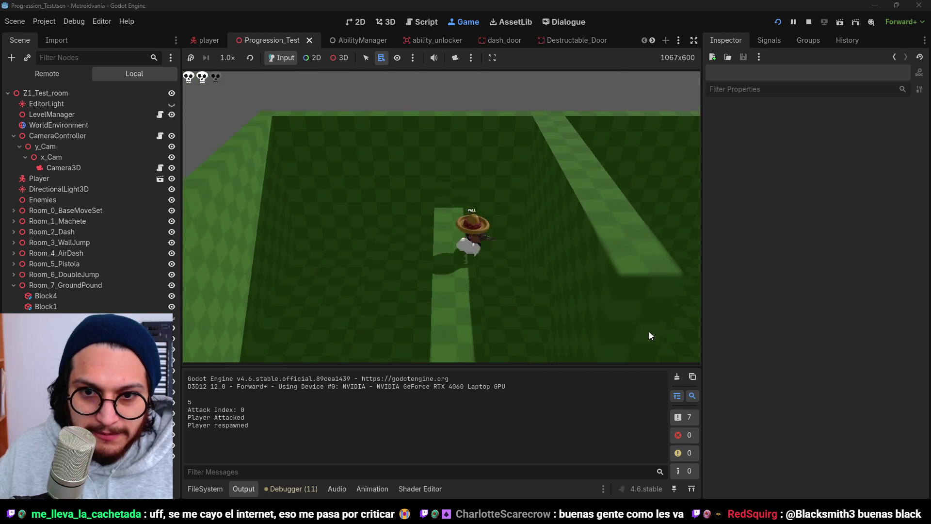
key(w)
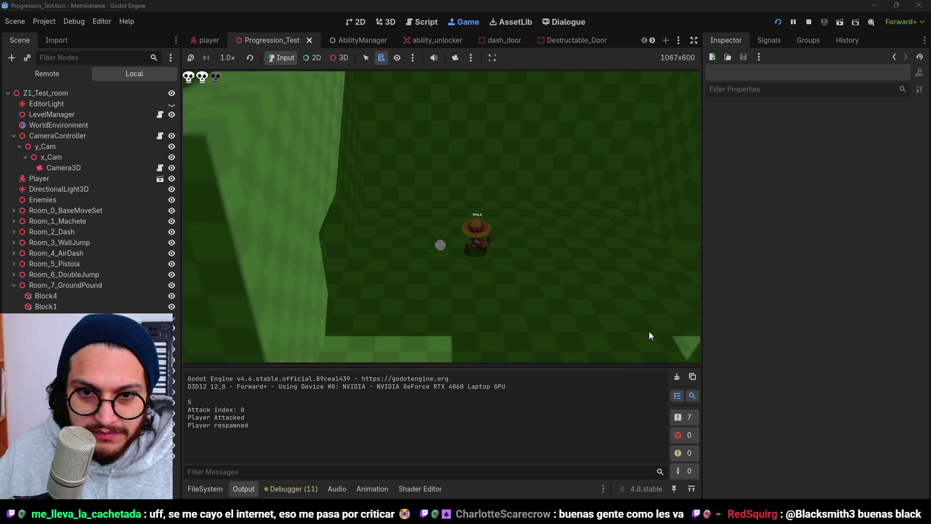
key(w)
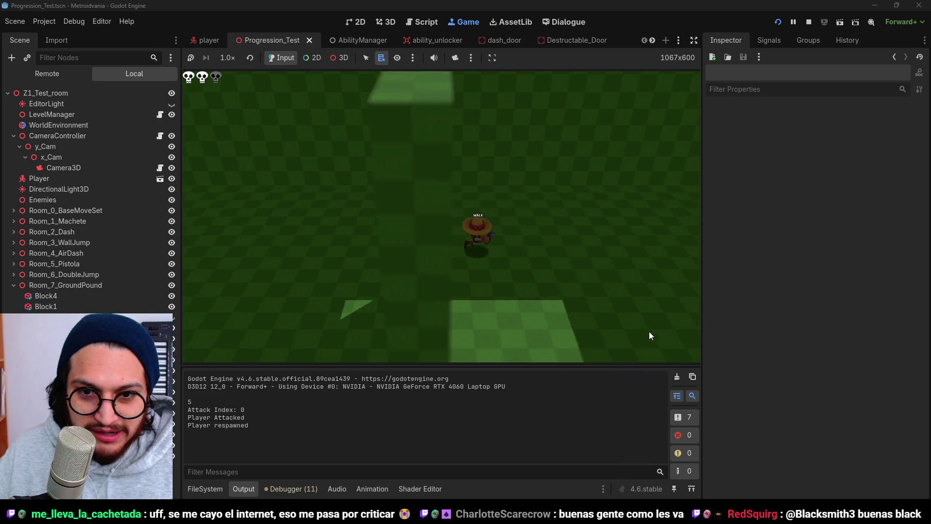
key(w)
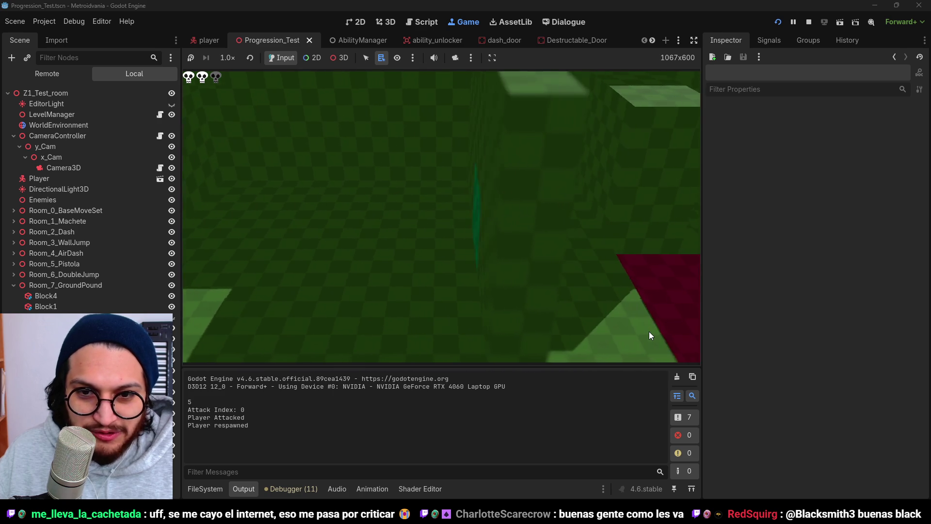
key(w)
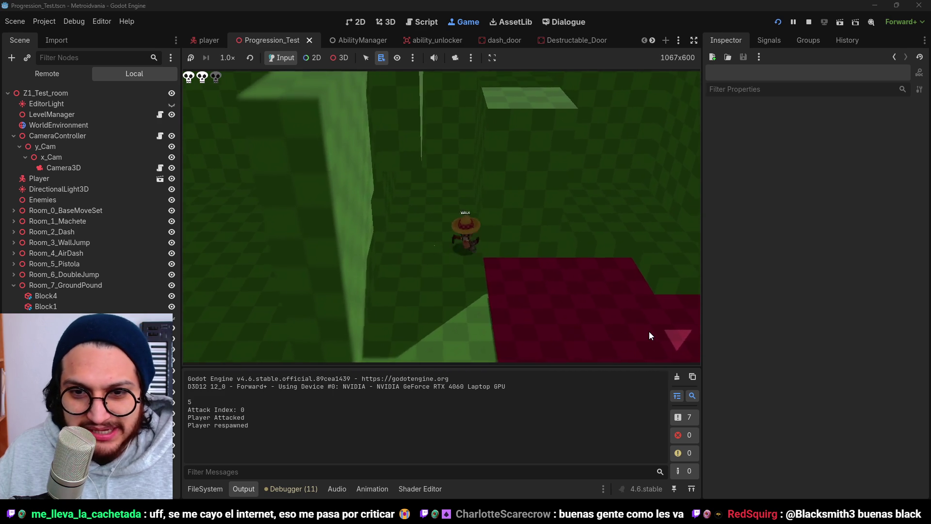
key(w)
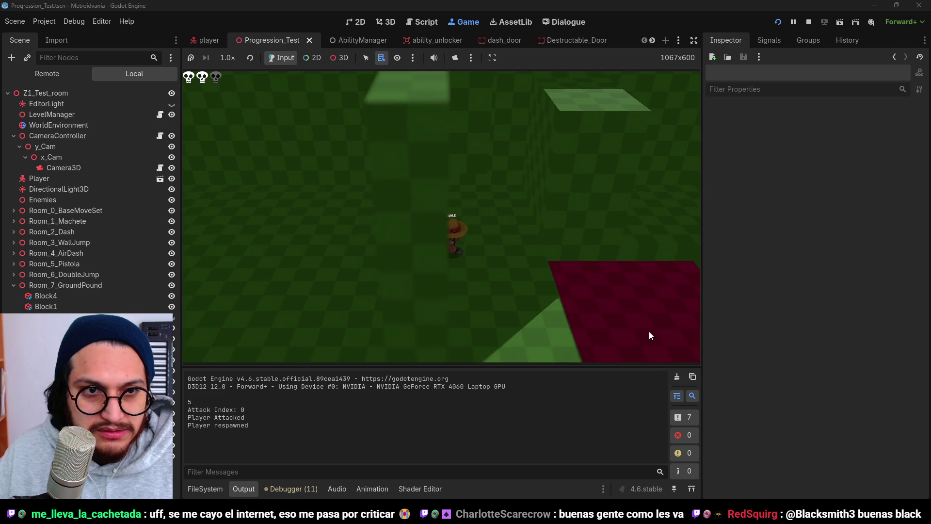
key(space)
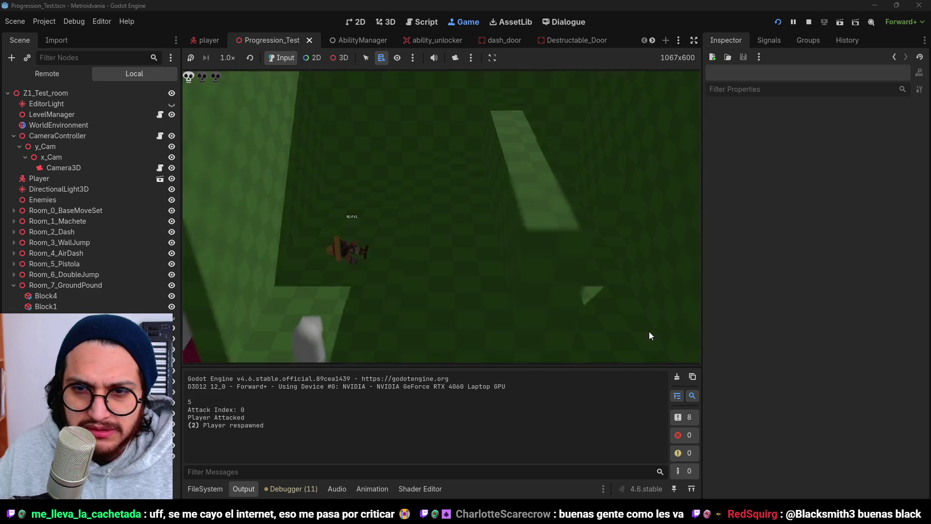
click(810, 22)
click(779, 22)
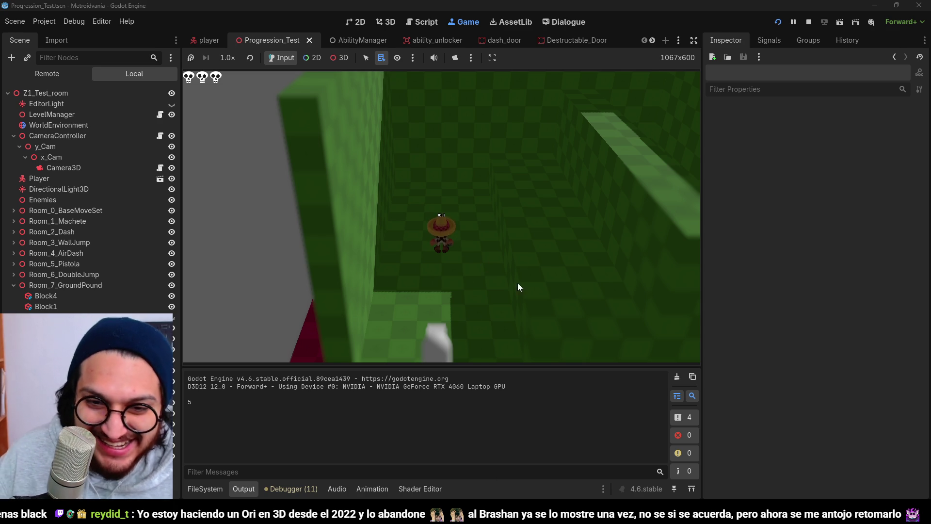
key(space)
key(d)
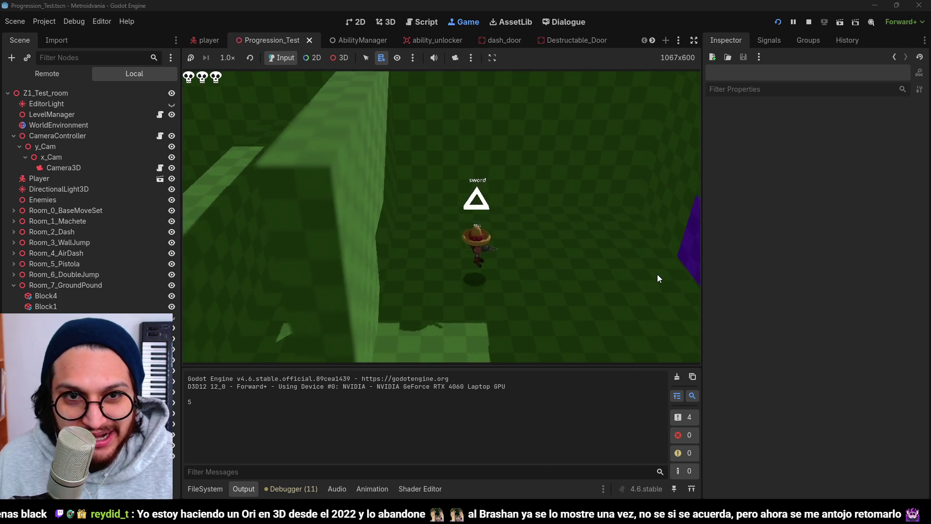
click(805, 25)
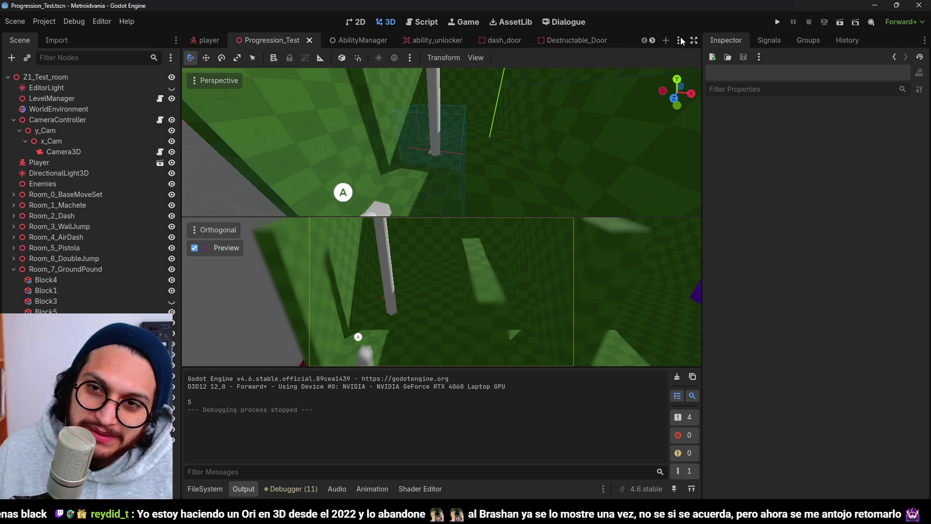
Step: Open the Z5-Levels scene from the 07_Zones/01_Z5_Panteon folder
click(680, 40)
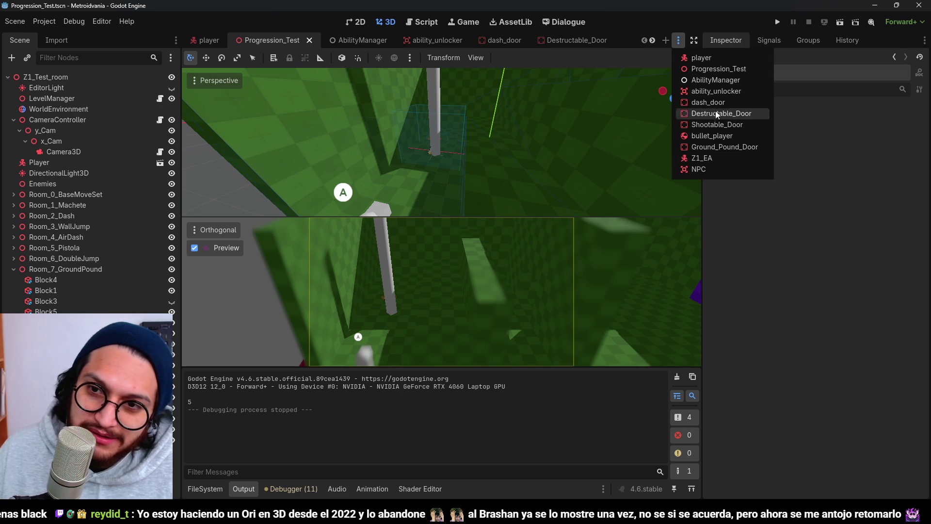
click(725, 198)
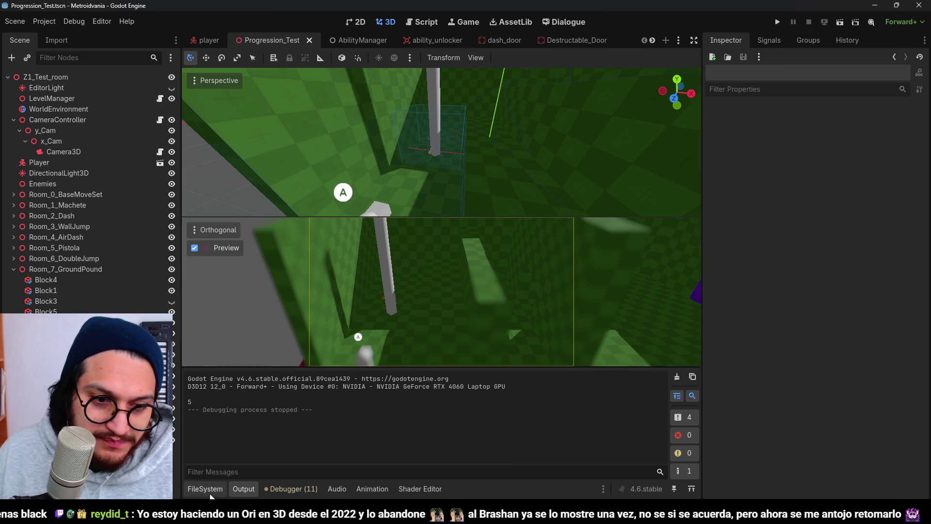
click(205, 489)
scroll(248, 403, down, 4)
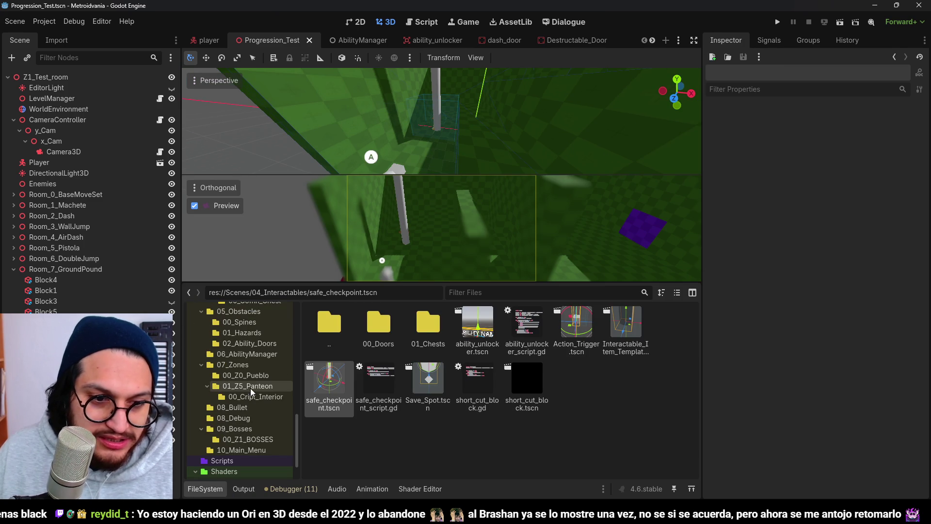
click(233, 365)
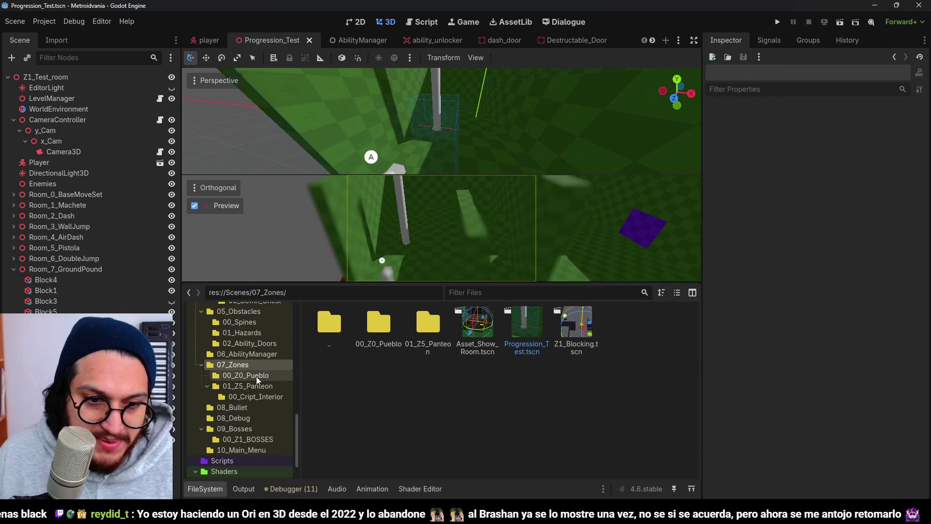
double_click(416, 328)
double_click(431, 319)
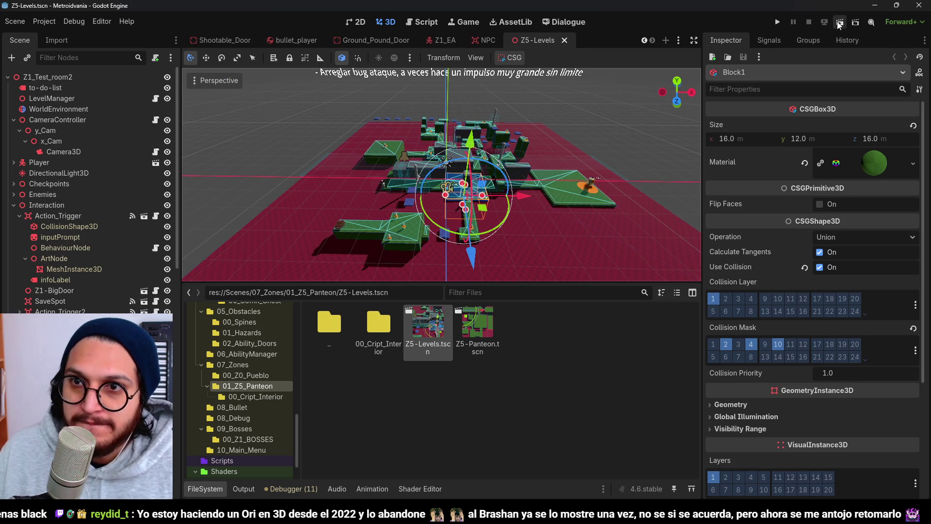
Step: Run the Z5-Levels scene and stop it once the player stands in the checkered room
click(840, 23)
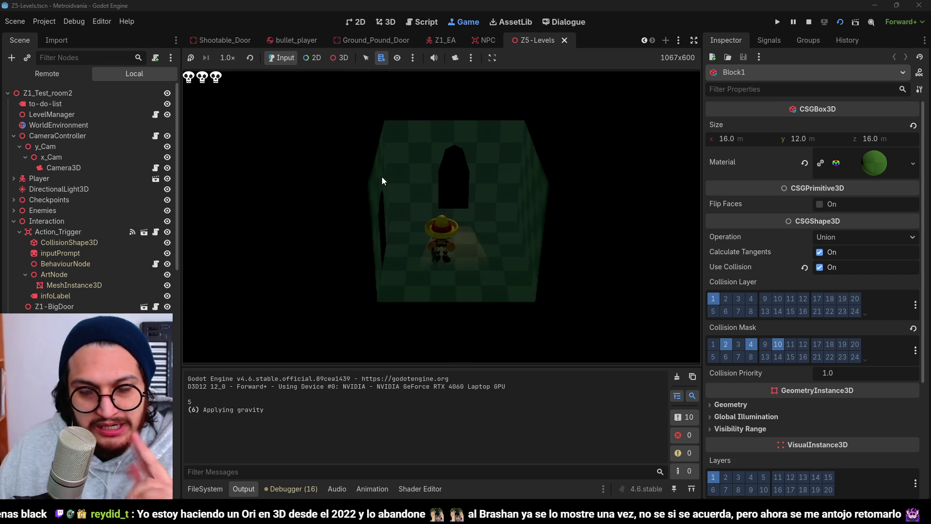
click(809, 22)
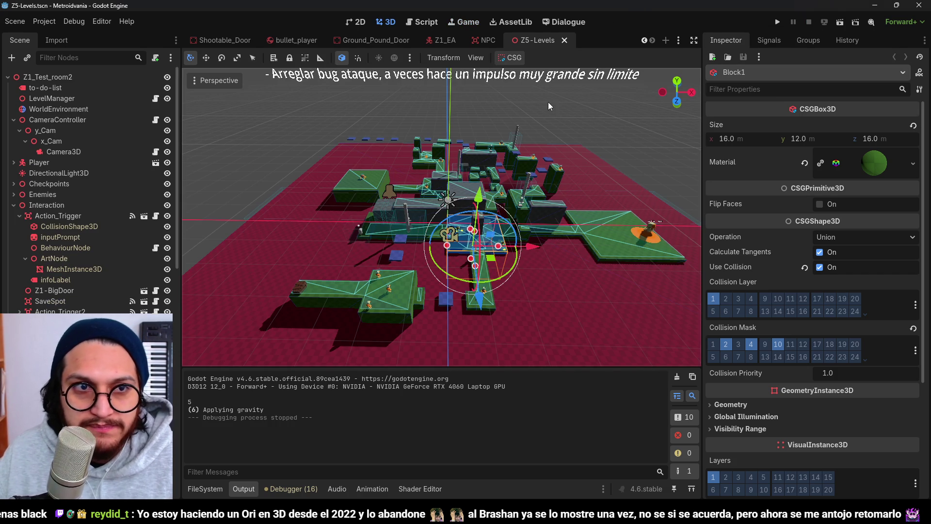
Step: Open first_cript.tscn from the level and inspect its Cript_Interior2, Ground and Cript_wall nodes
click(679, 41)
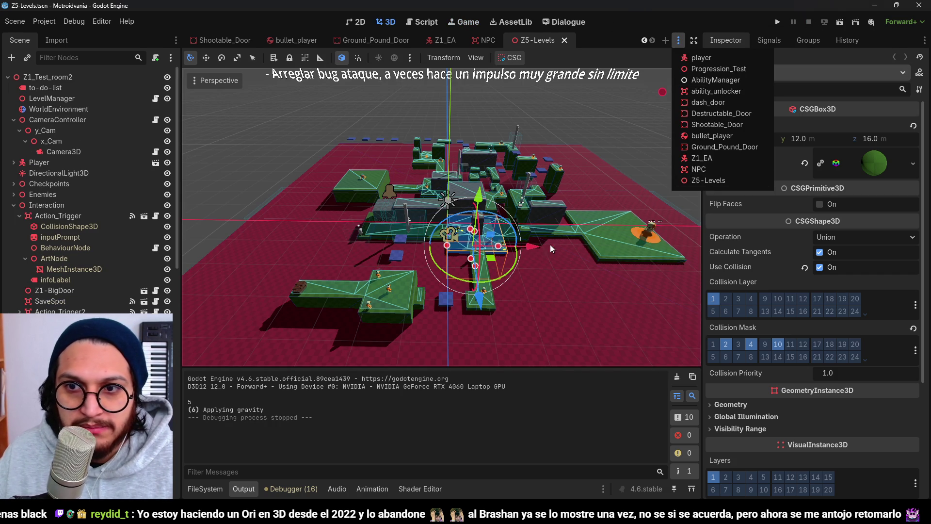
key(Escape)
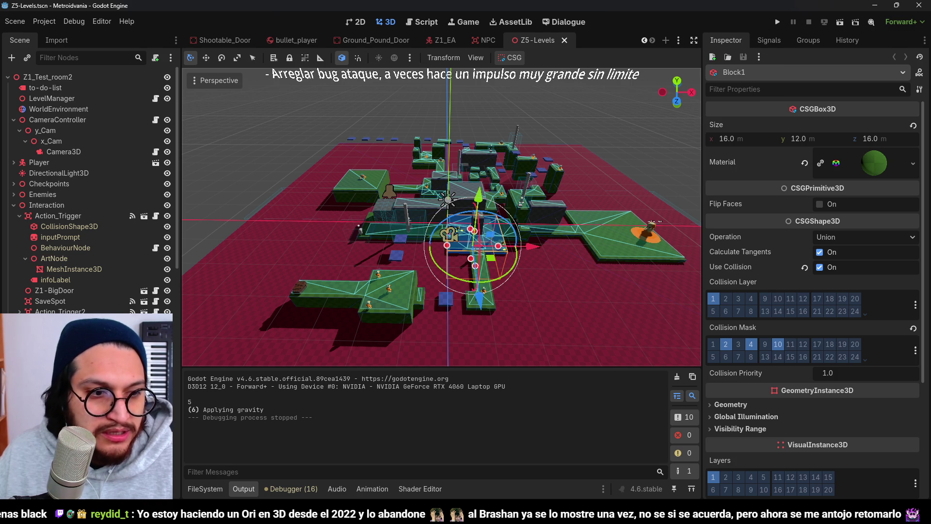
click(384, 216)
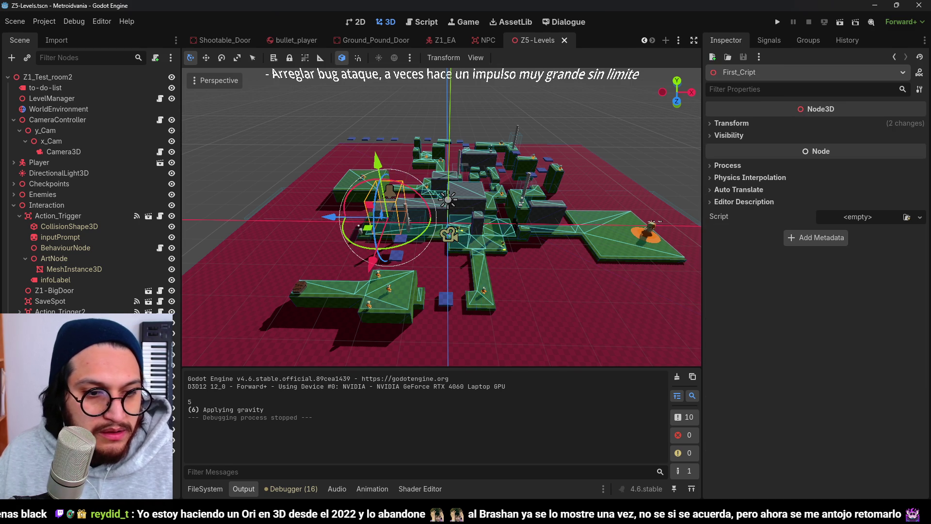
double_click(94, 199)
click(63, 89)
click(62, 109)
click(66, 100)
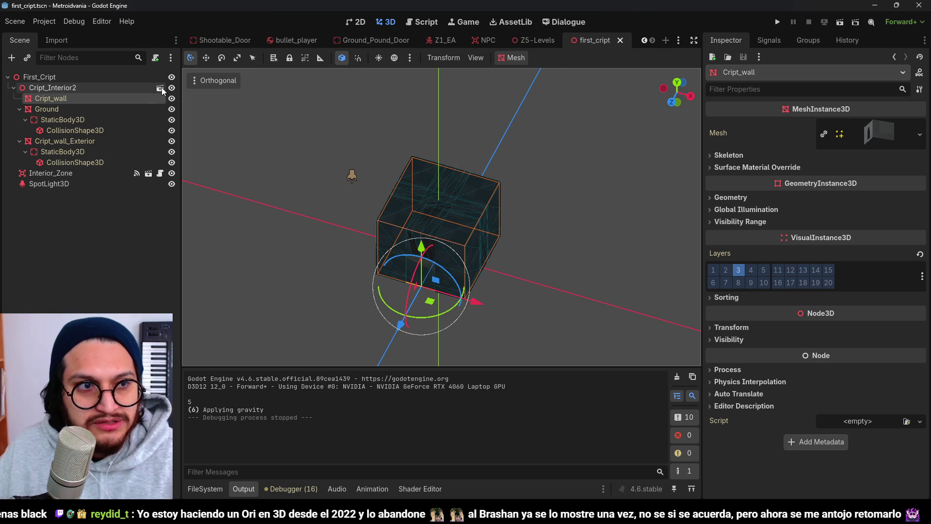
Step: Open Interior_Zone's trigger script and look over its code
click(161, 173)
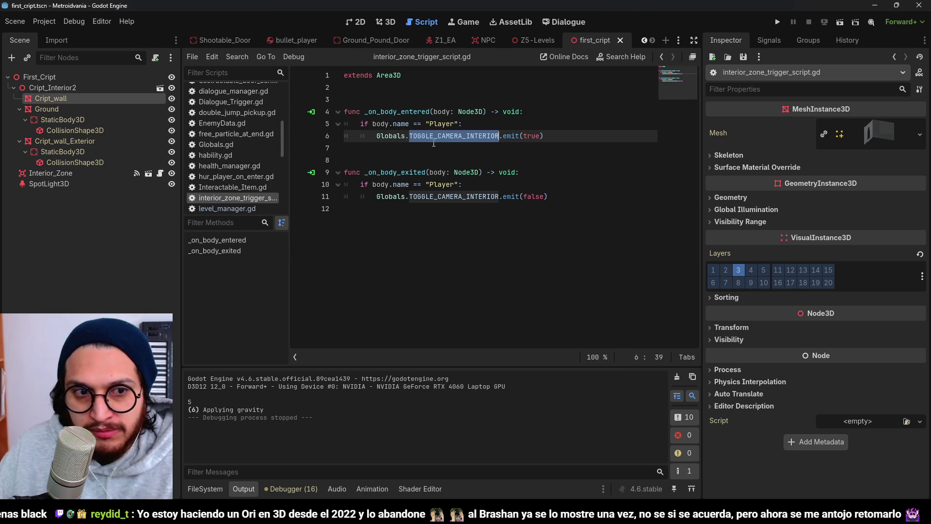
click(463, 136)
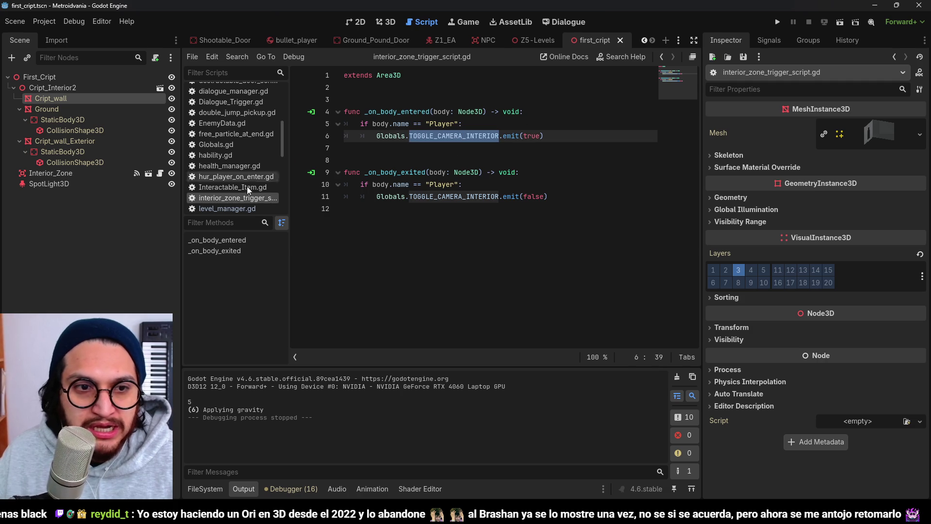
scroll(248, 180, up, 5)
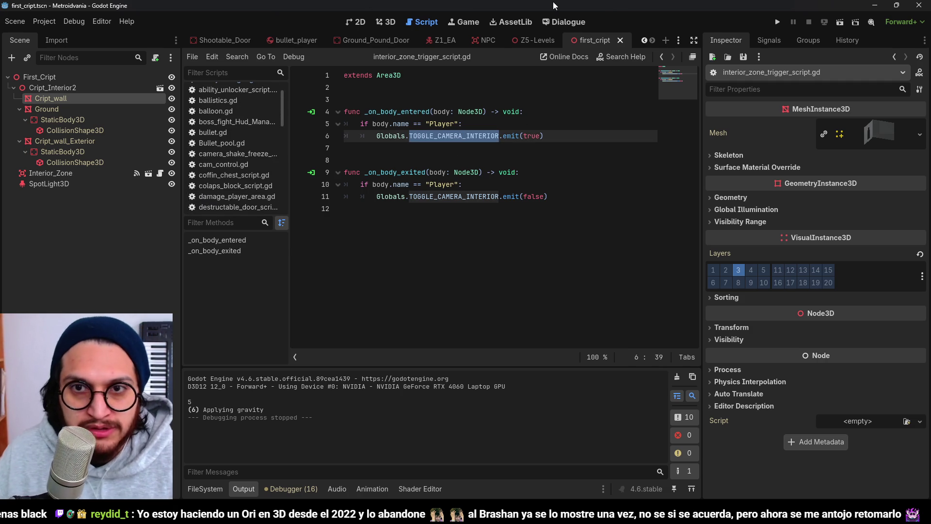
Step: Close the first_cript and Z5-Levels scenes and run the whole project
click(621, 40)
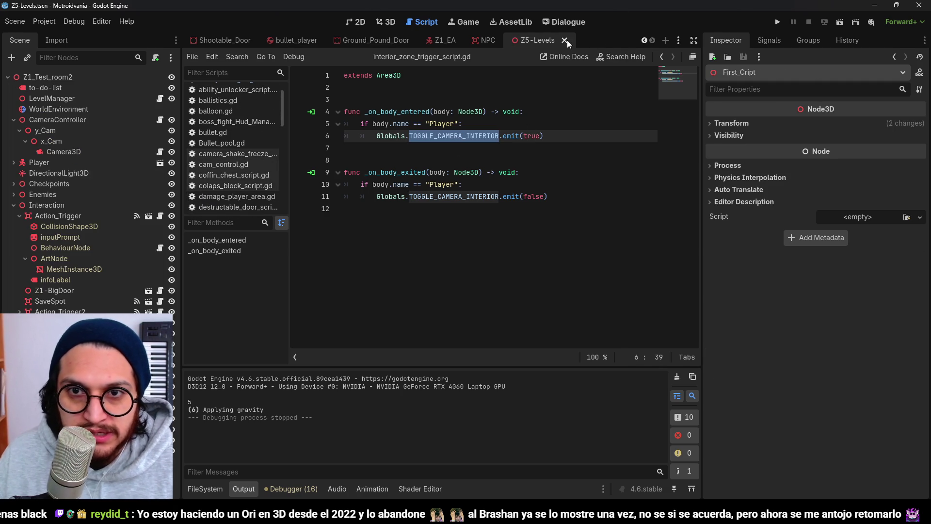
click(564, 40)
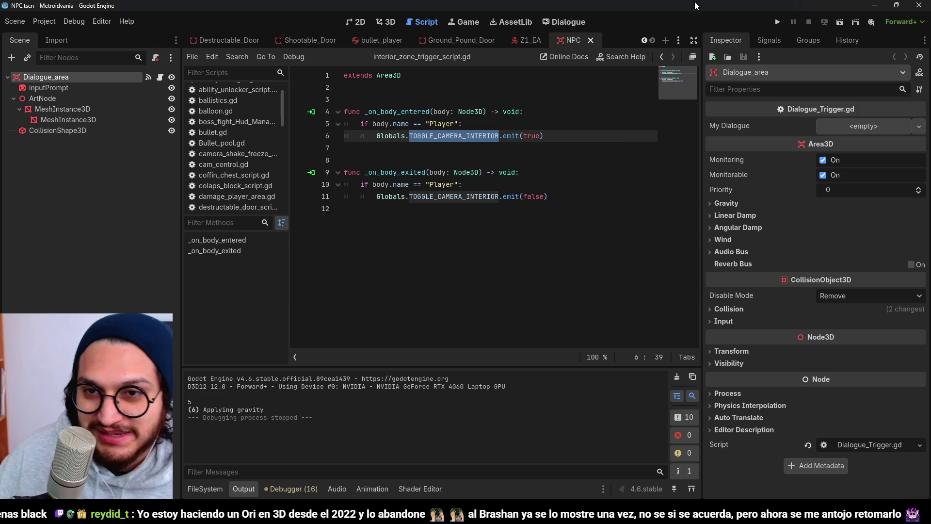
click(777, 23)
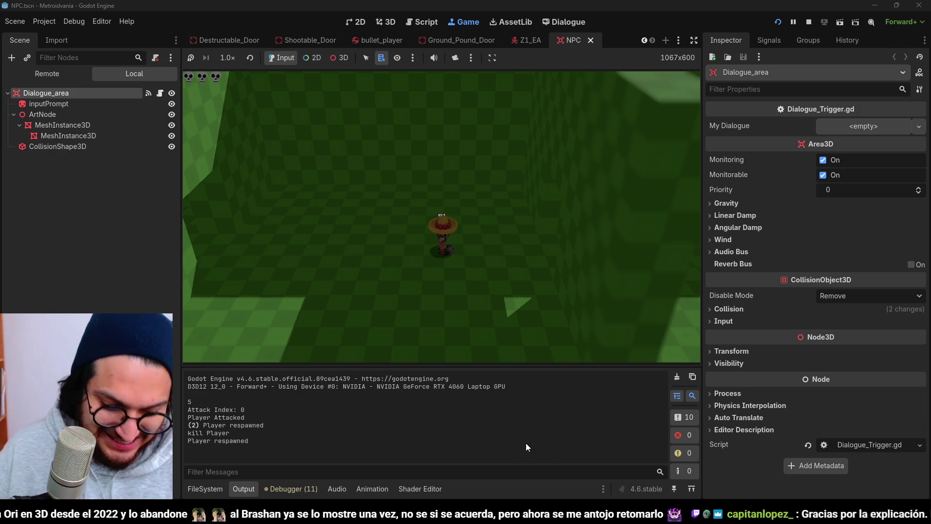
Step: Launch Steam from the Windows search by typing 'ste'
key(super)
text(ste)
key(Return)
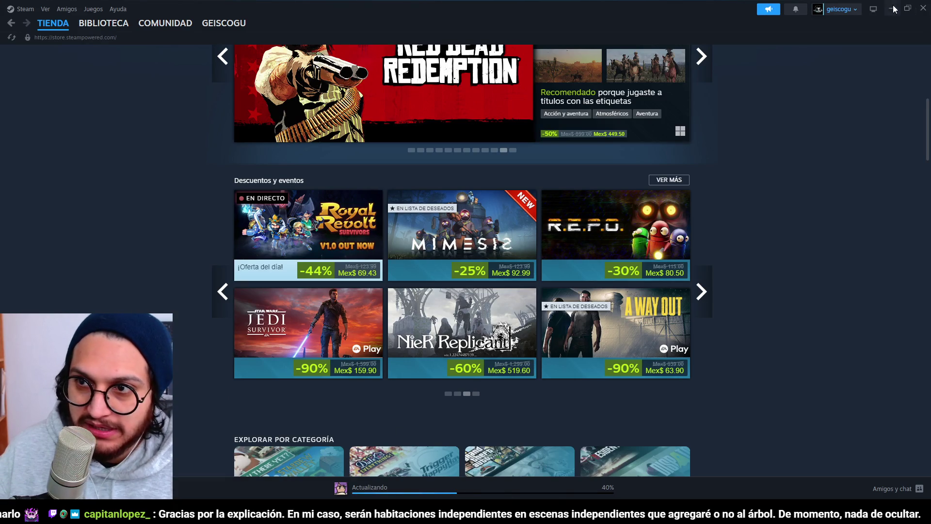
Step: Minimize the Steam store window to return to the Godot game
click(897, 9)
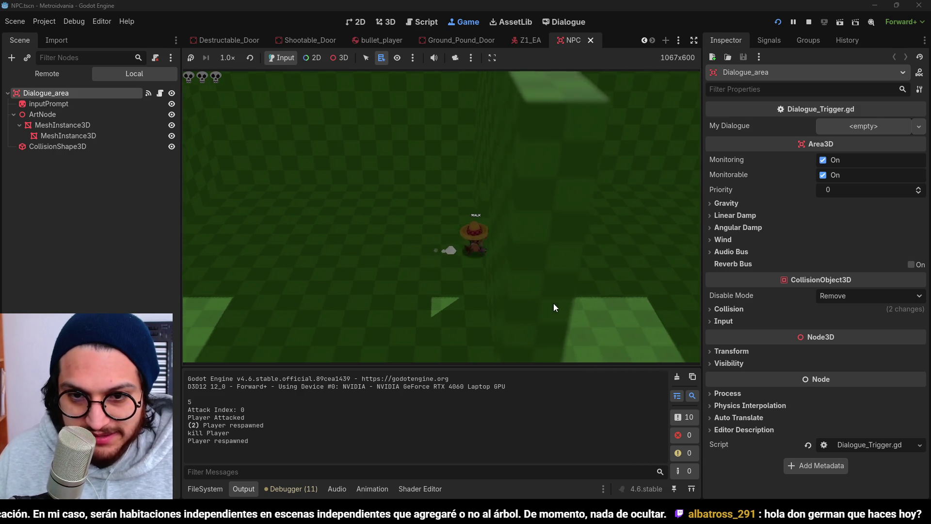
Step: Dash and jump the player, then walk past the red platforms into the shooting room
key(shift)
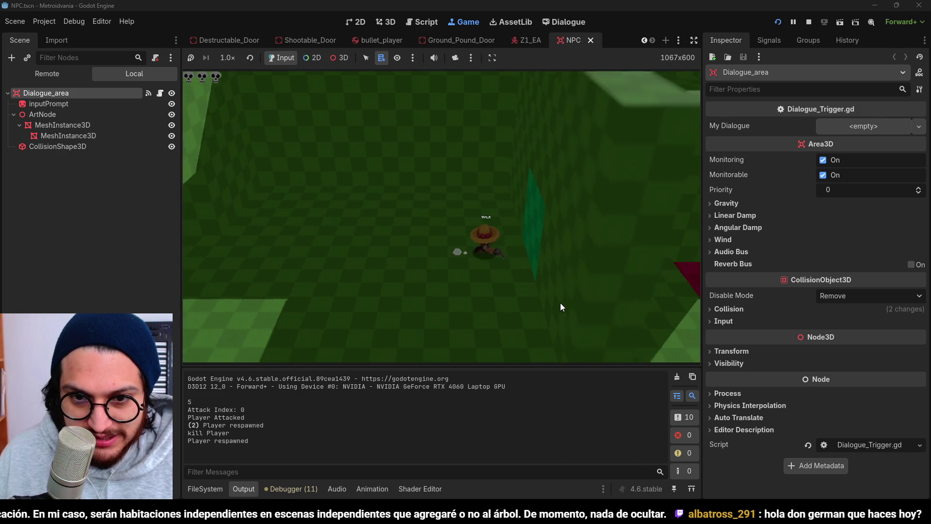
key(space)
key(w)
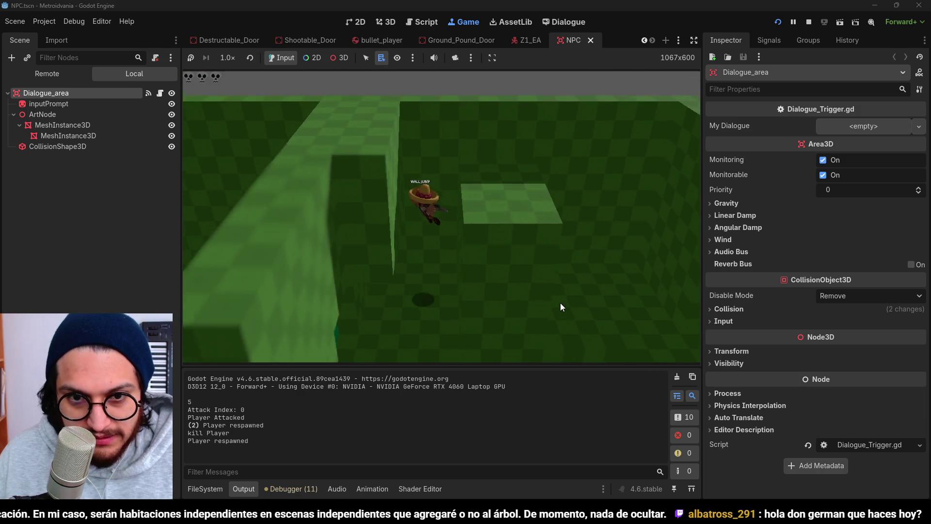
key(w)
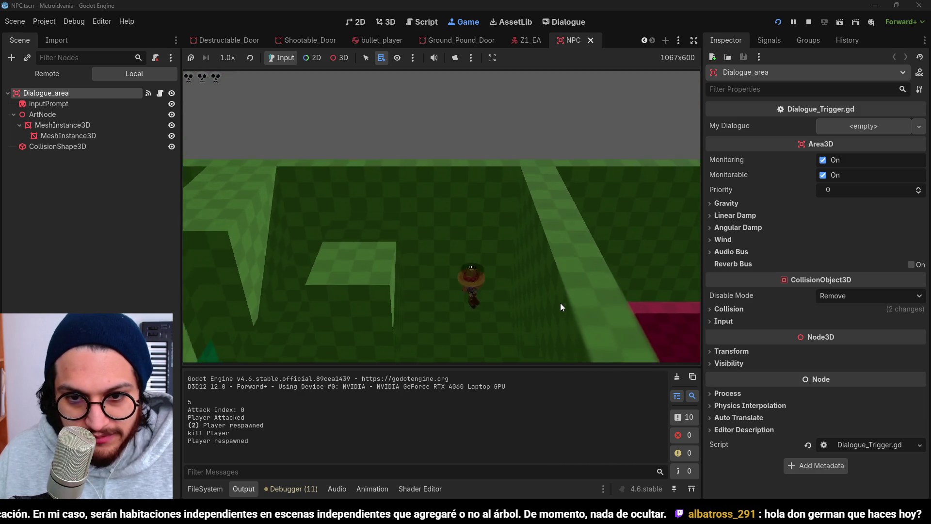
key(w)
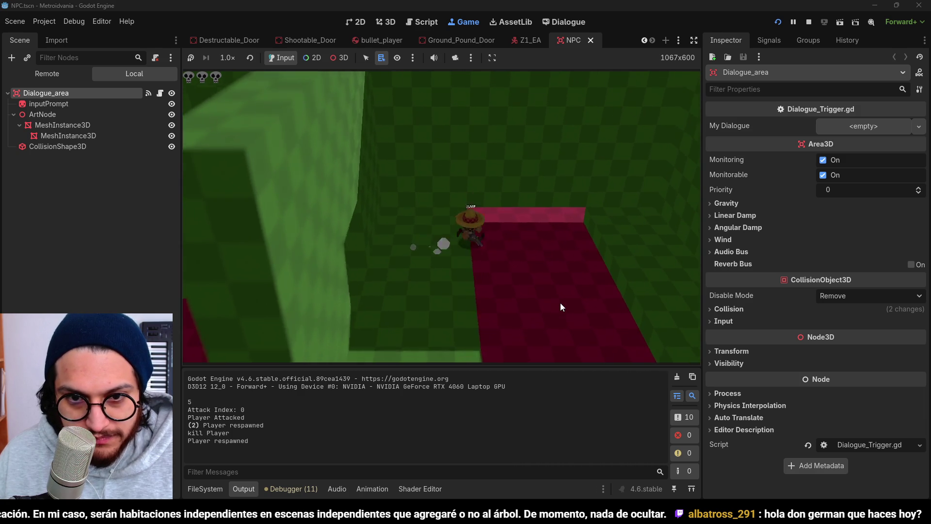
key(w)
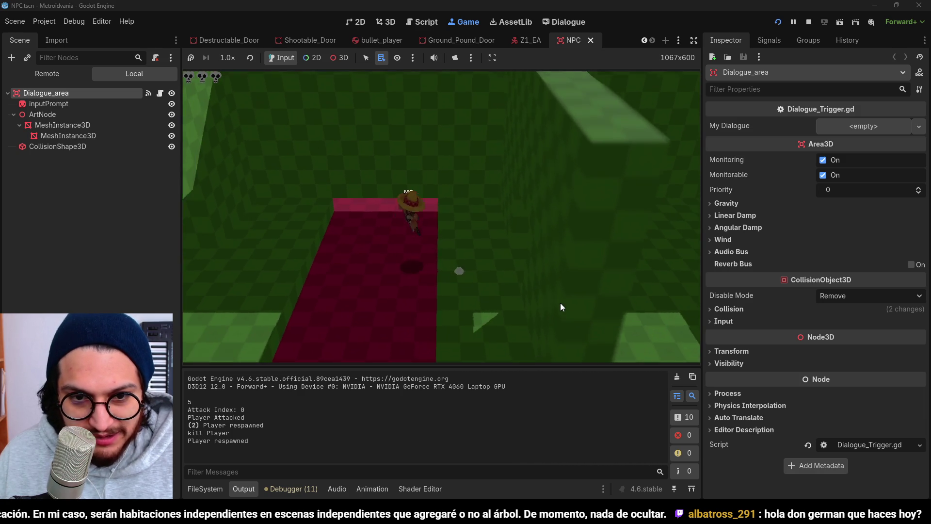
Step: Cross the shooting room, shoot the destructible door, jump, then stop the game
key(w)
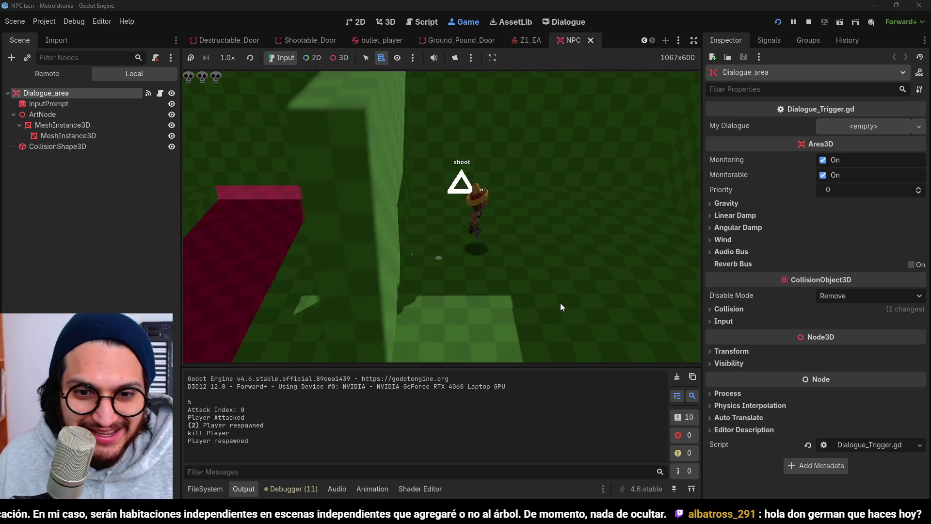
key(w)
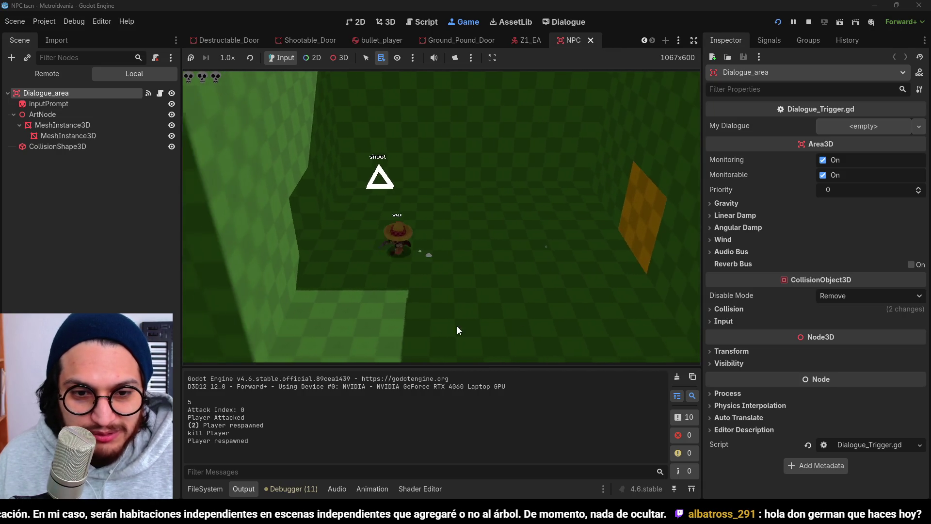
key(w)
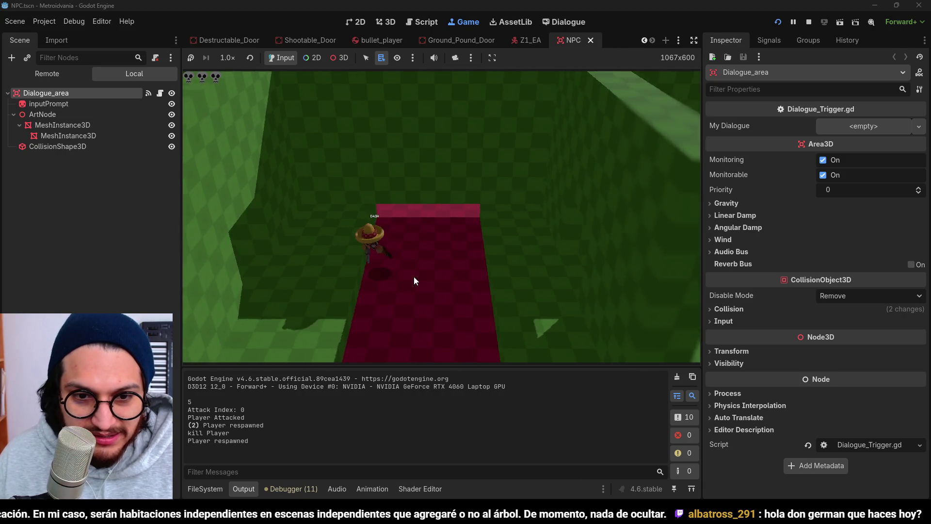
key(w)
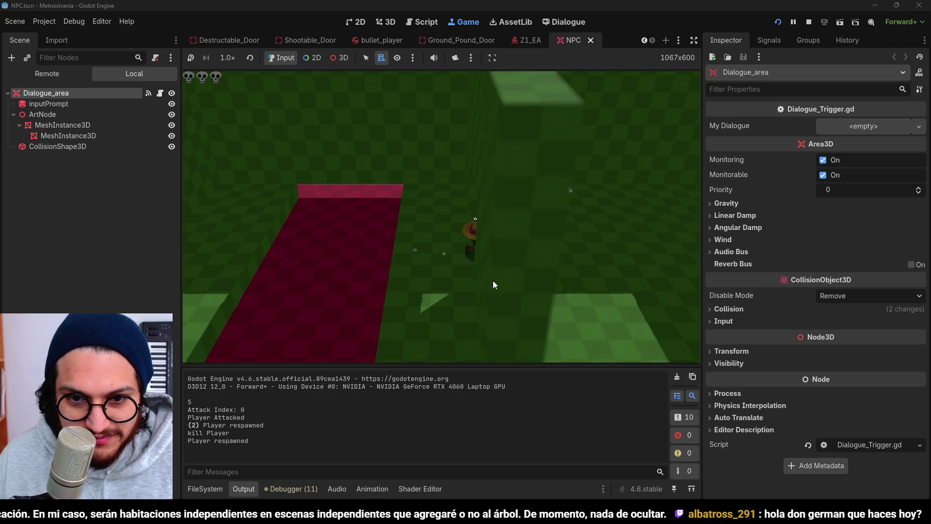
key(w)
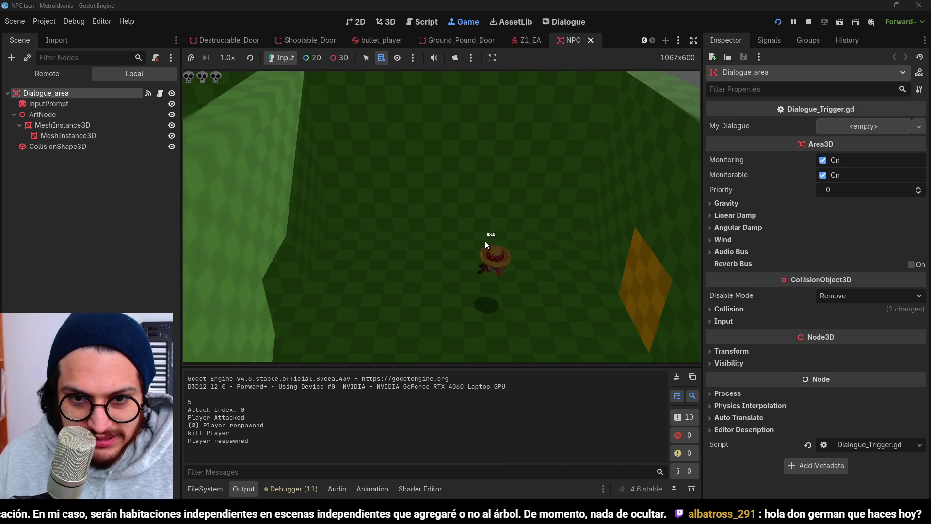
key(w)
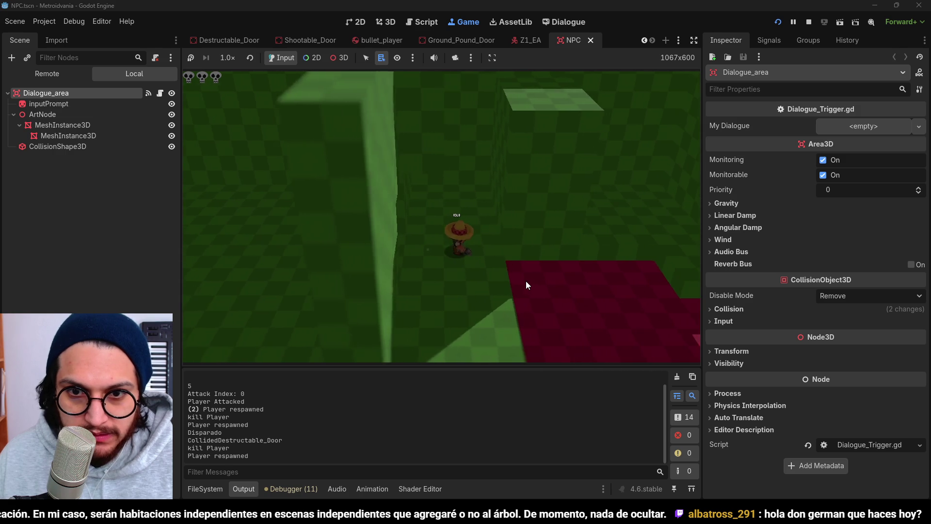
key(space)
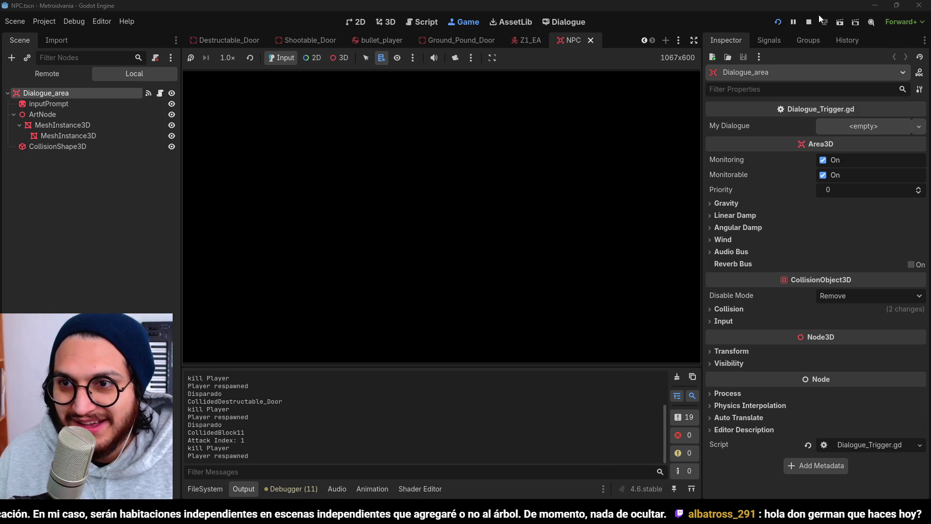
click(809, 22)
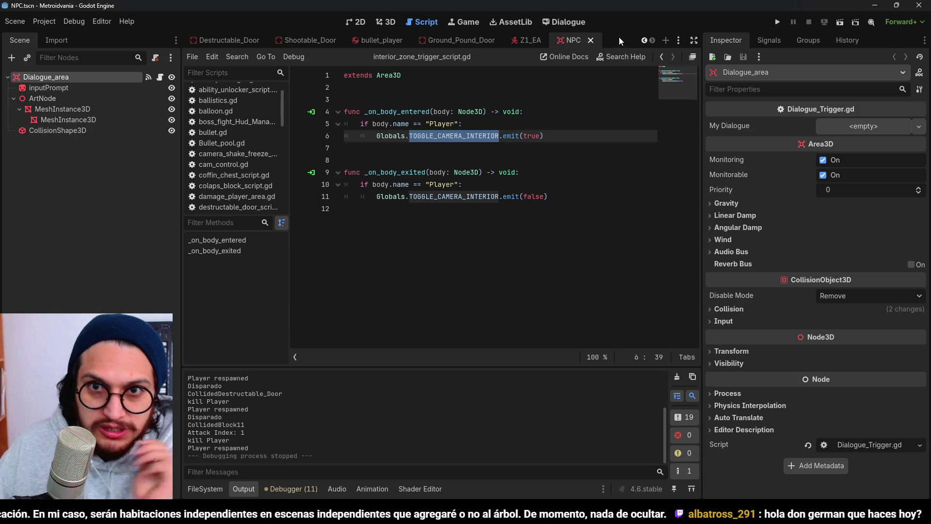
Step: Return to the 3D view of the Progression_Test scene
click(386, 23)
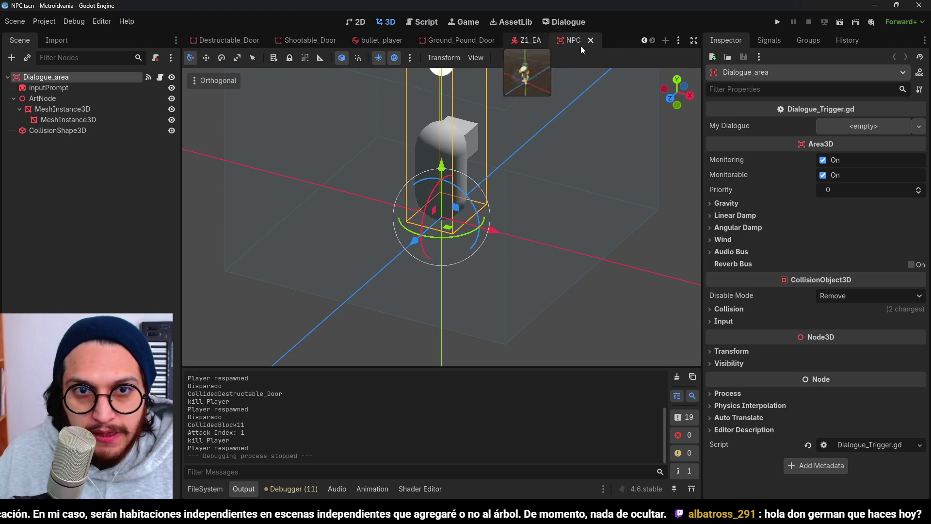
click(679, 41)
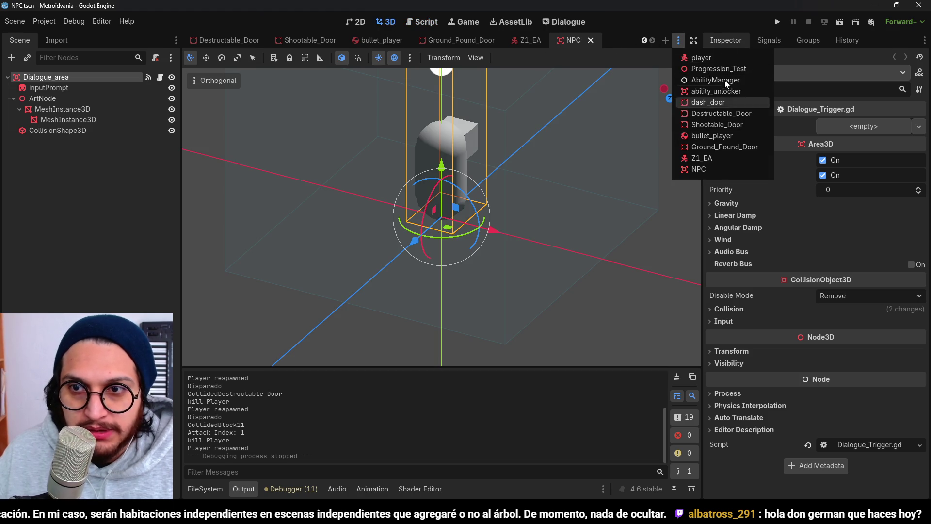
click(719, 69)
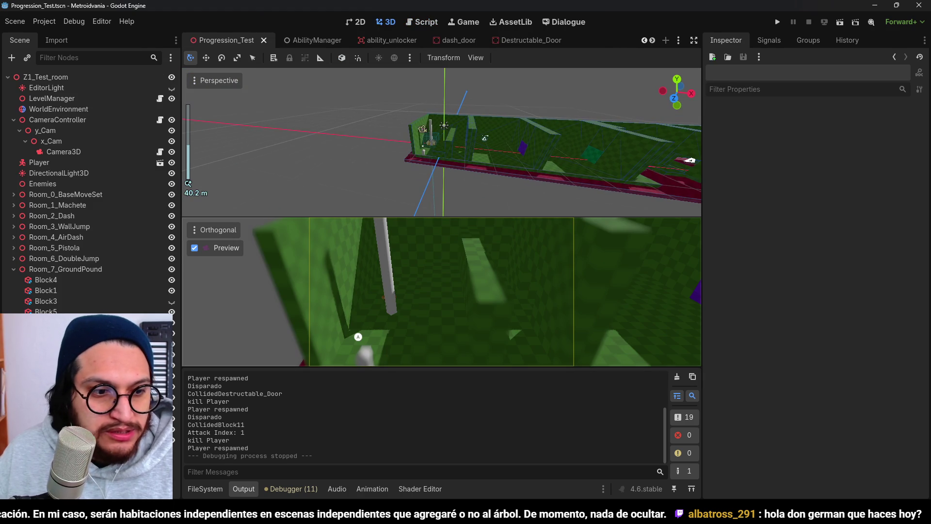
Step: Lower the Spines area by 1 m on Y, save the scene, and run the game
click(485, 138)
click(436, 146)
scroll(355, 141, down, 4)
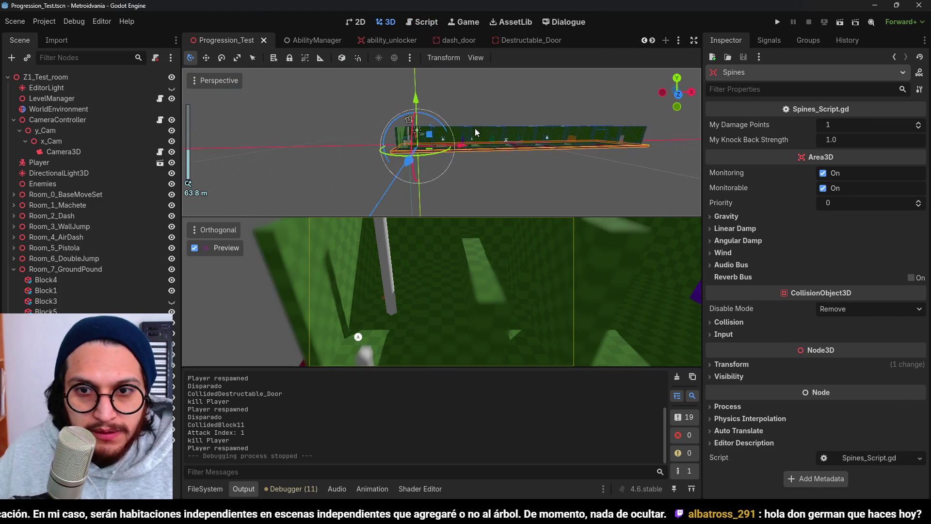
drag(356, 141, 401, 134)
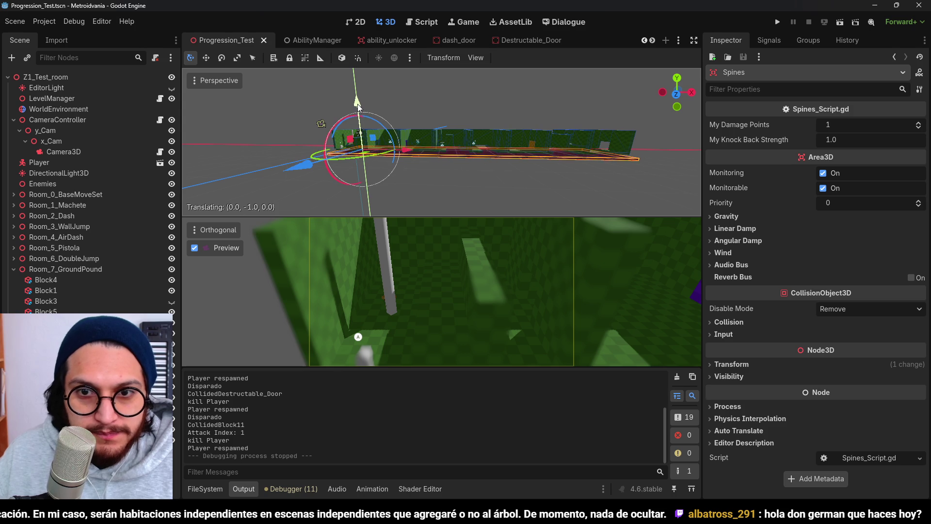
drag(358, 109, 358, 109)
key(ctrl+s)
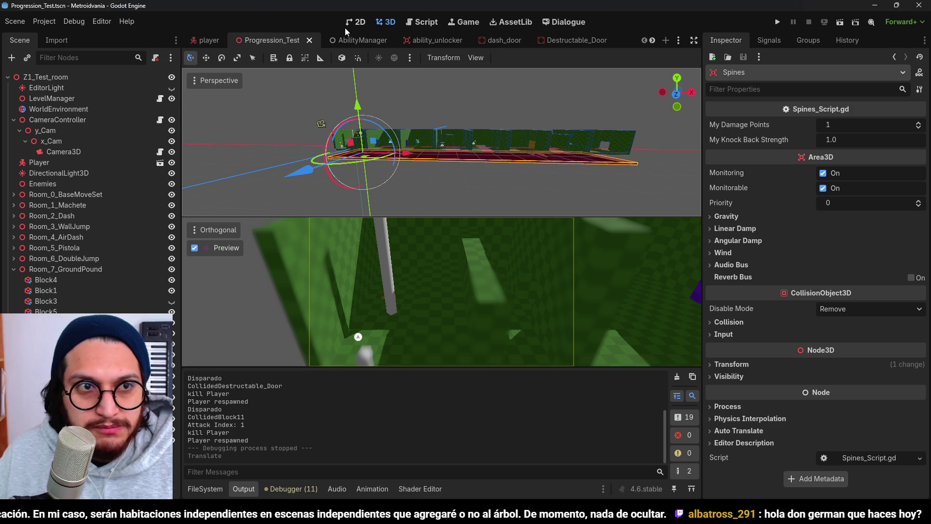
click(777, 22)
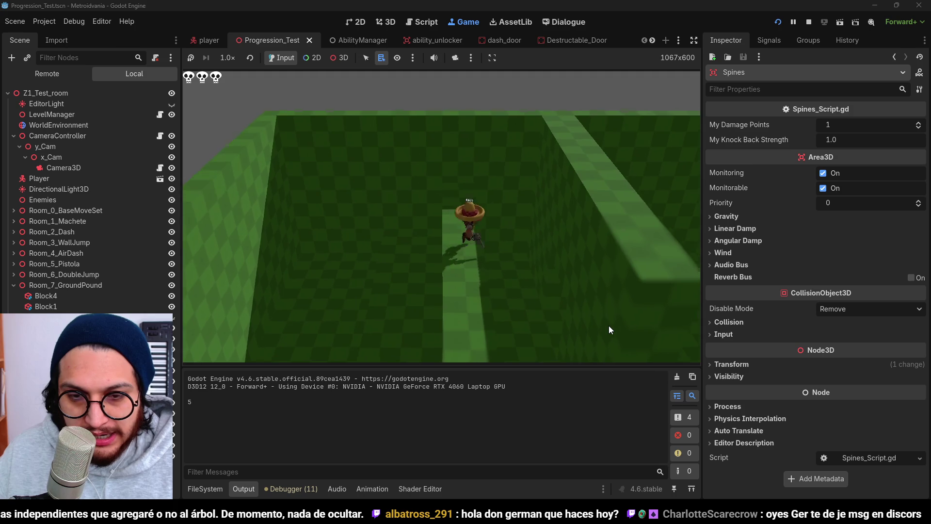
Step: Attack, collect the dash pickup, and dash the player into the destructible door
key(w)
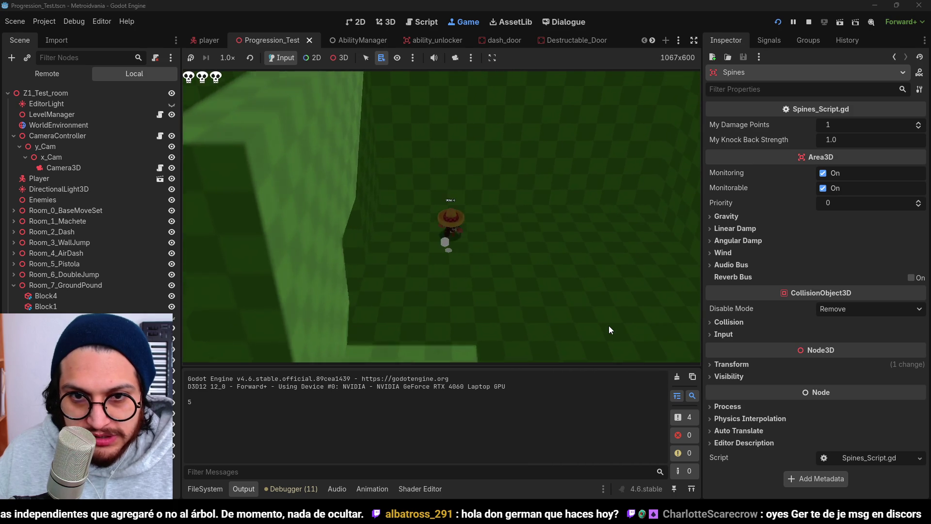
click(655, 242)
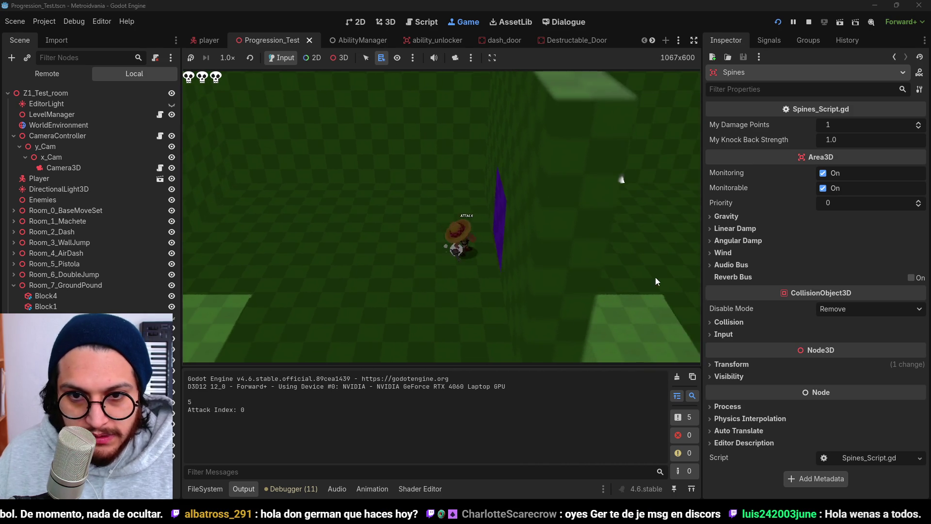
key(w)
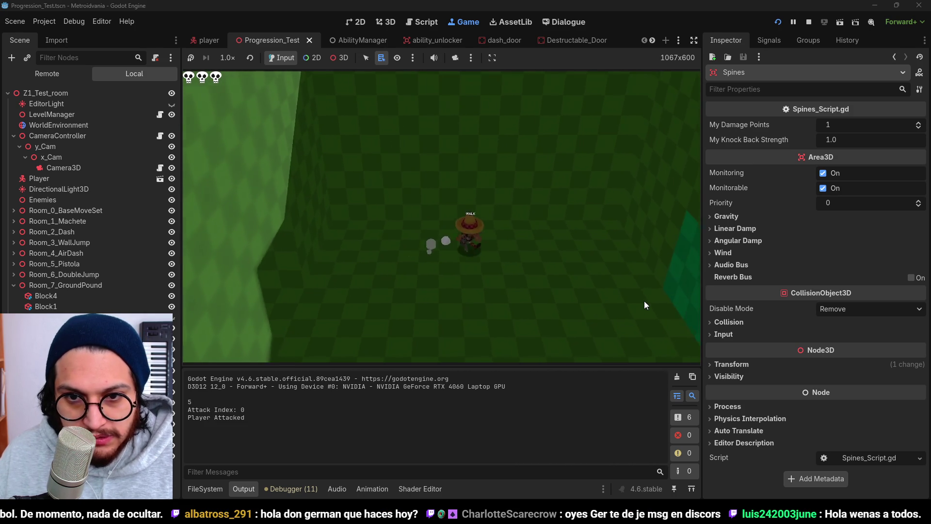
key(w)
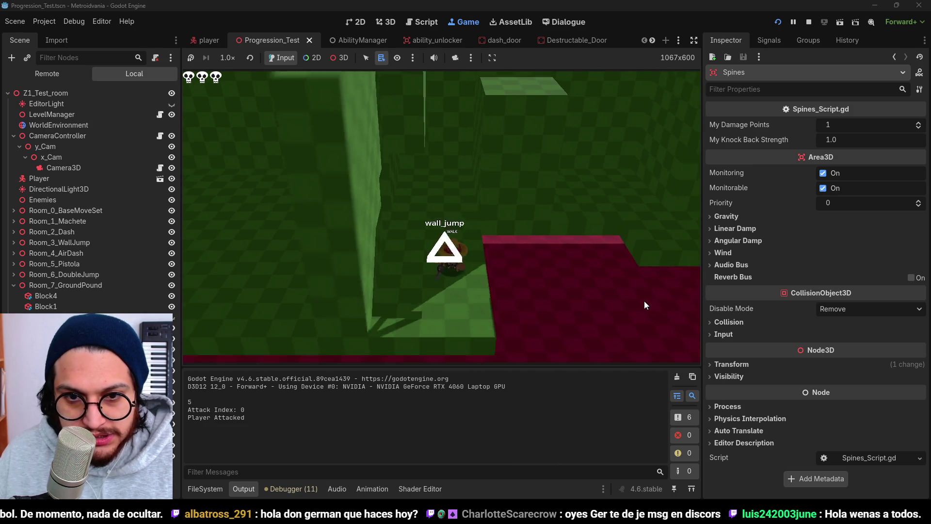
key(w)
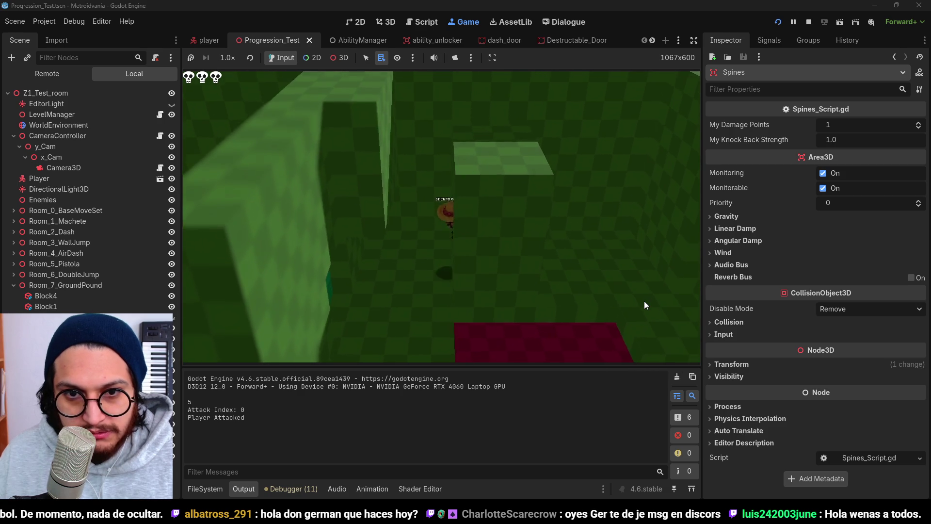
key(w)
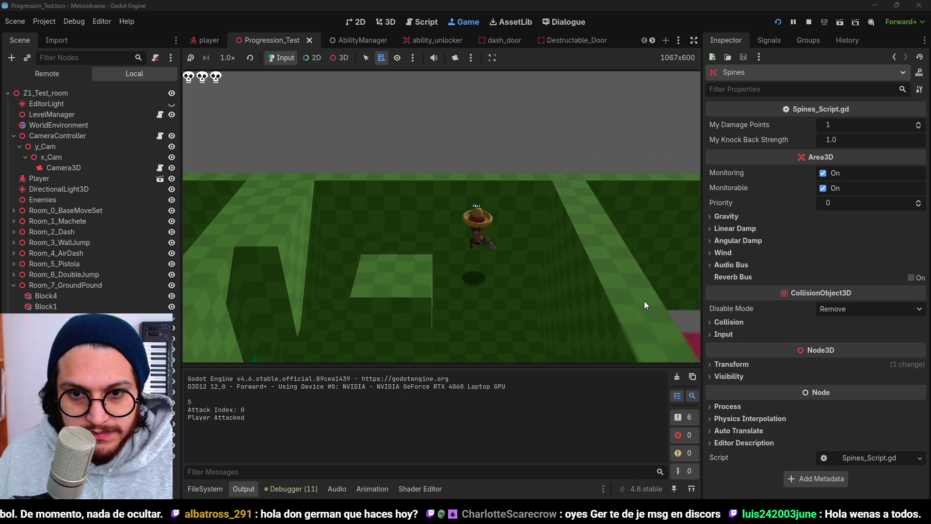
key(w)
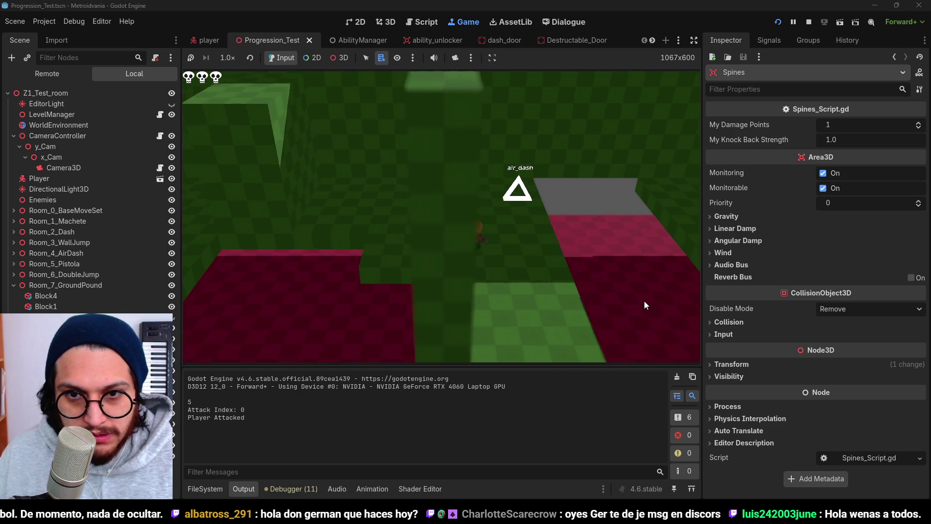
key(w)
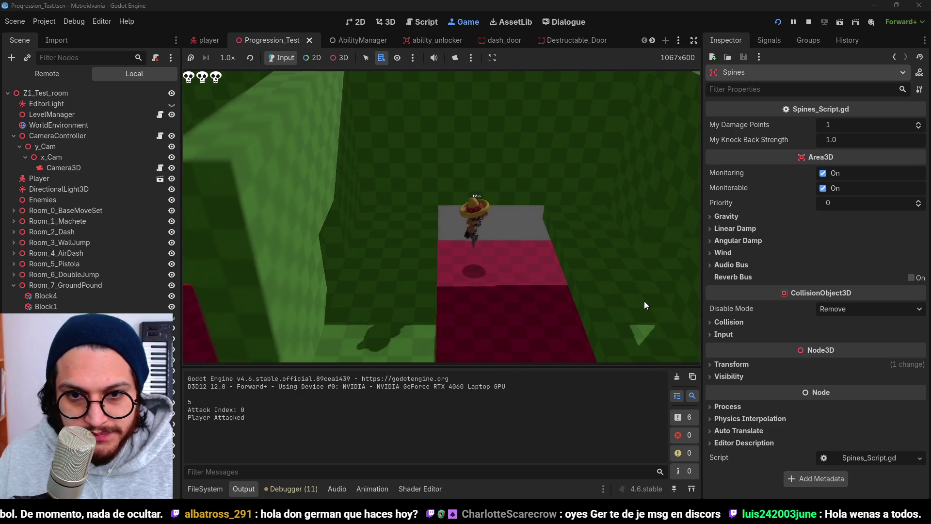
key(w)
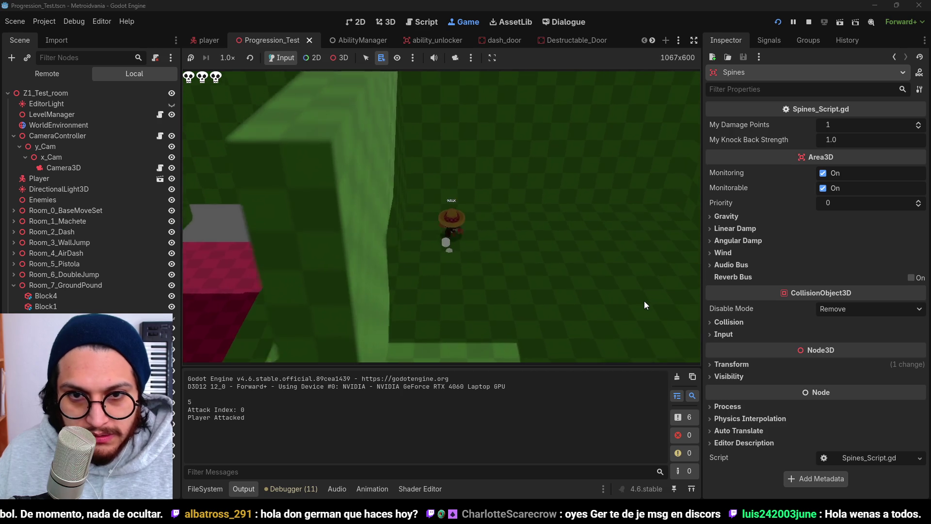
key(w)
key(shift)
Step: Walk through the pink corridor to the teal Dash wall and dash onward until respawning
key(w)
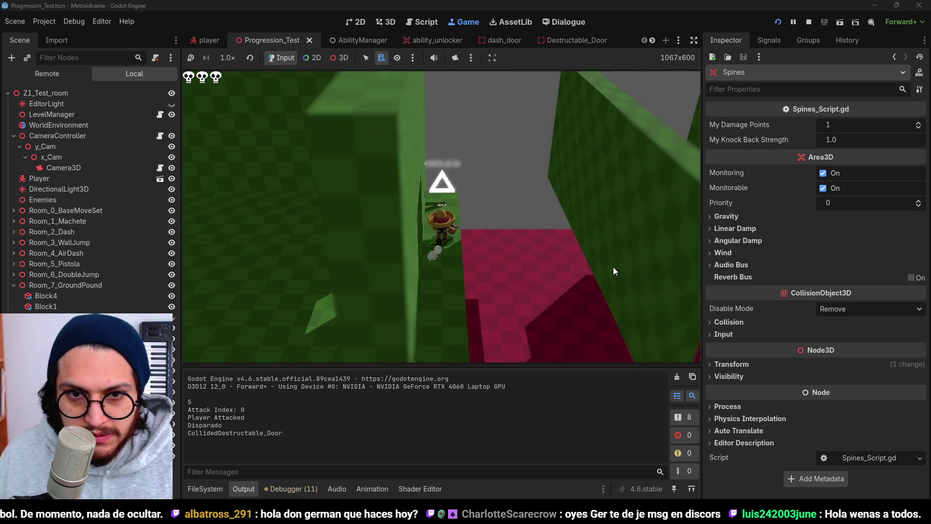
key(w)
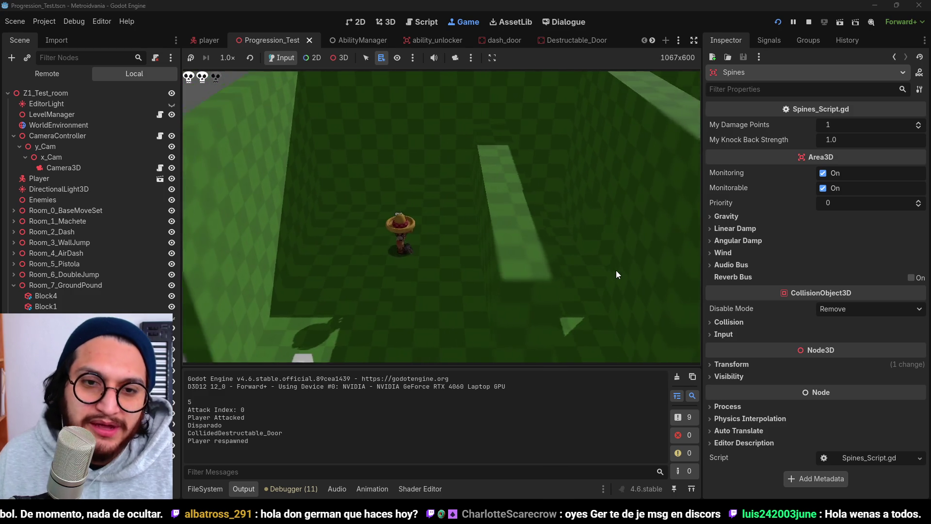
key(w)
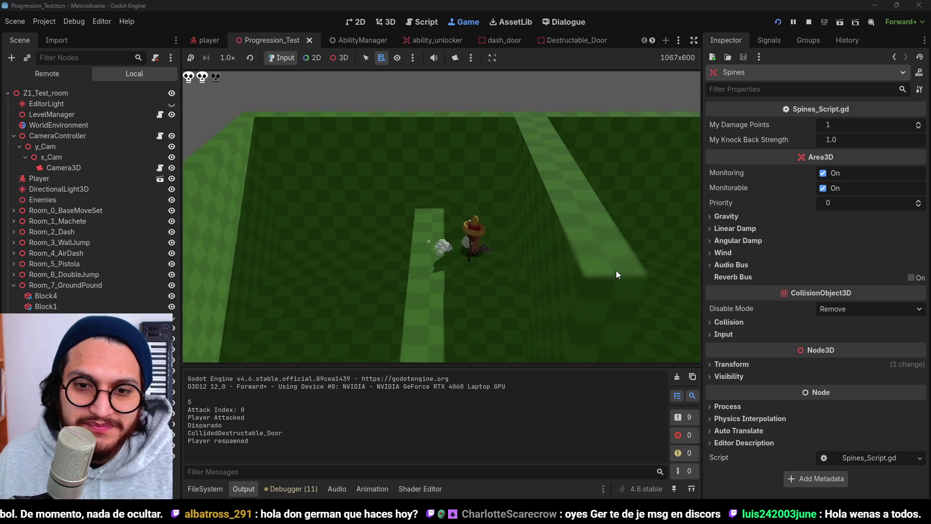
key(w)
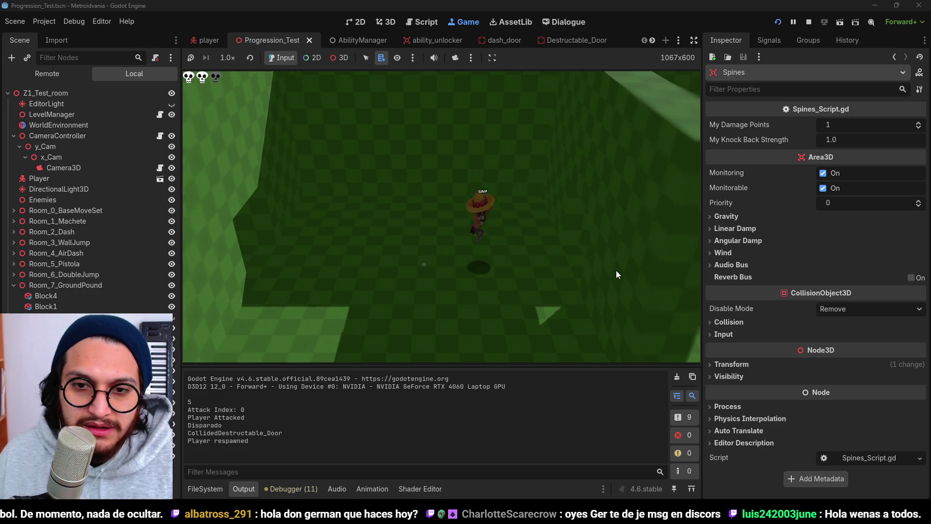
key(w)
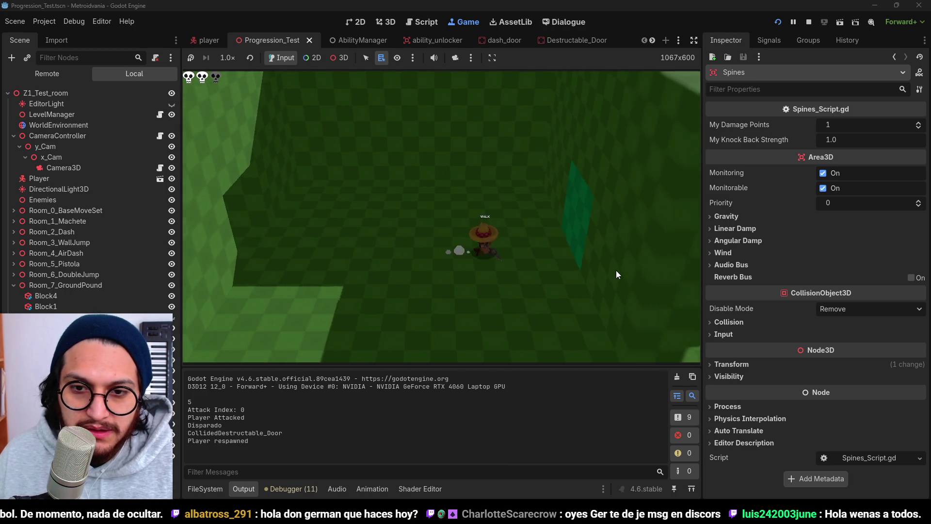
key(w)
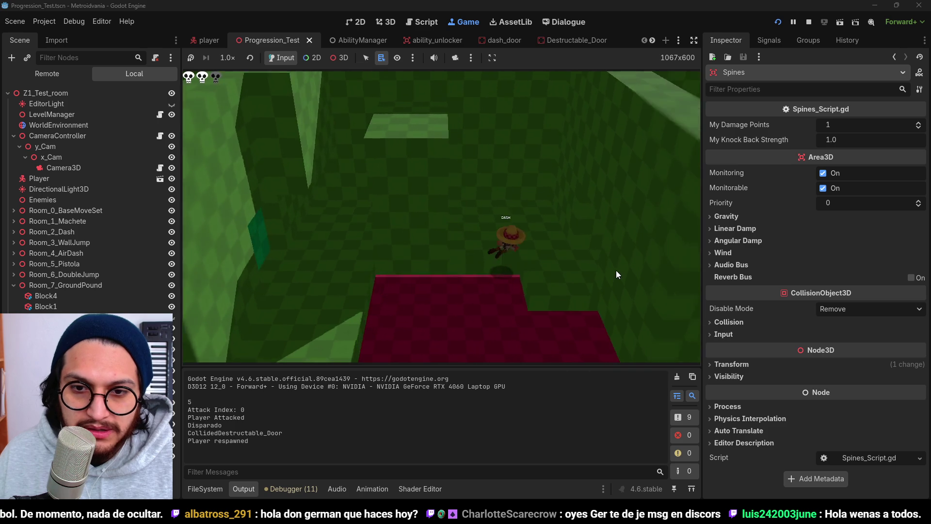
key(d)
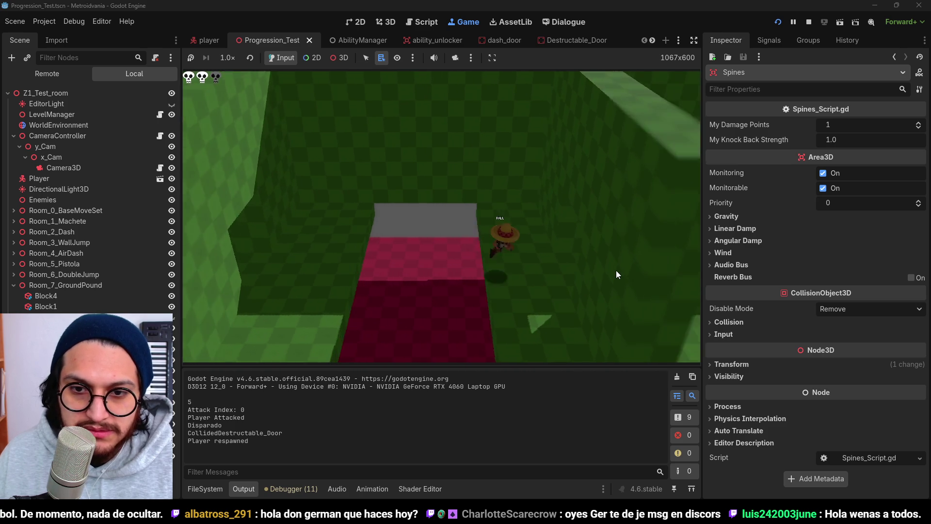
key(d)
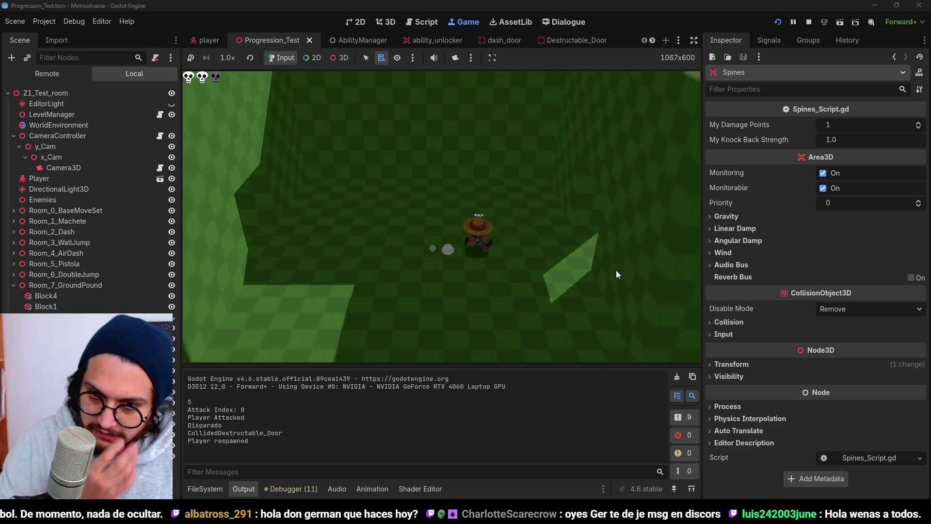
key(w)
key(shift)
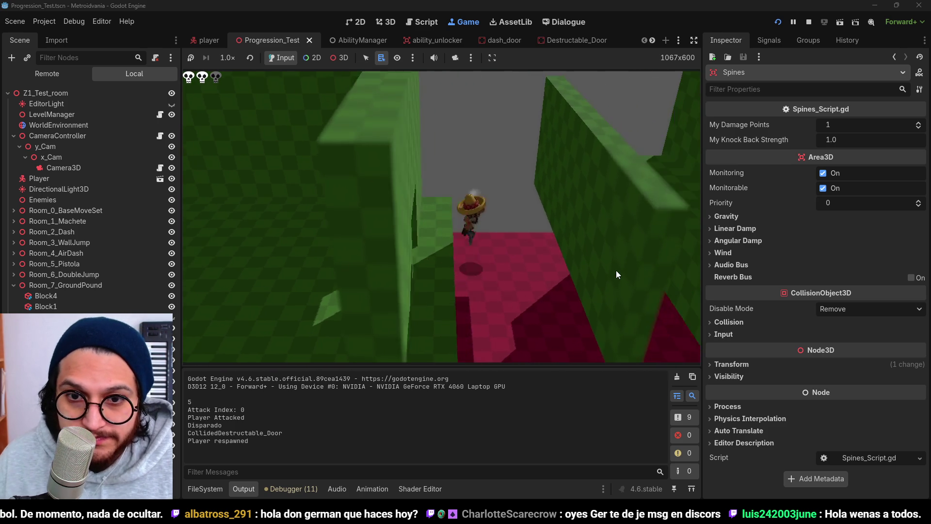
key(w)
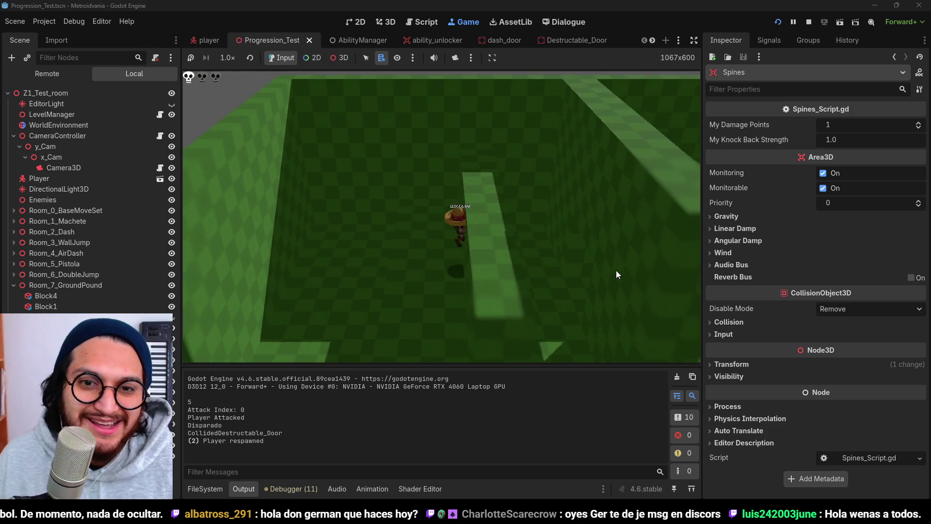
Step: After respawning, walk to the ground_pound pickup and slam down onto the red floor patch
key(w)
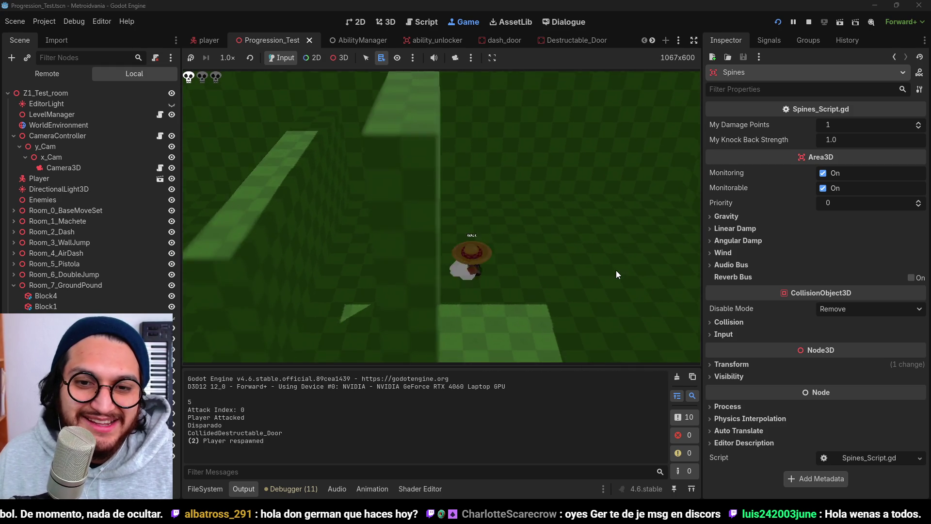
key(w)
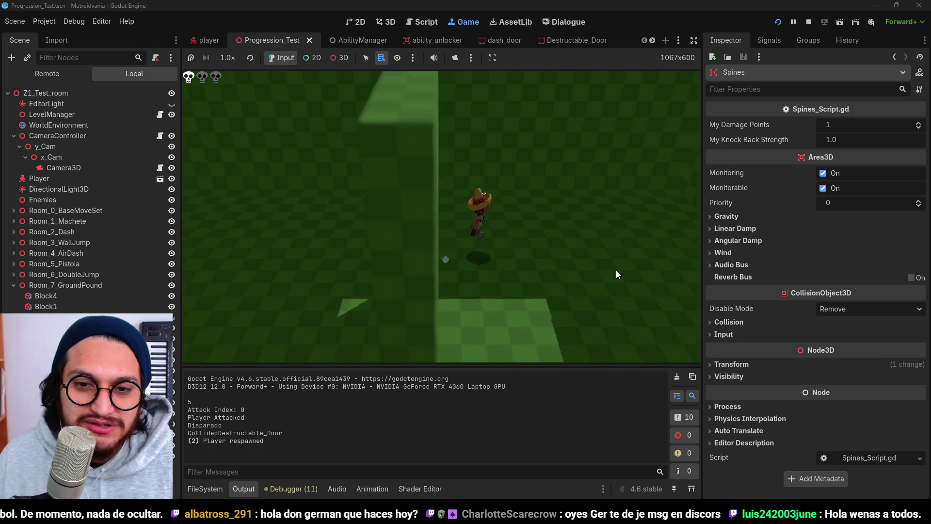
key(w)
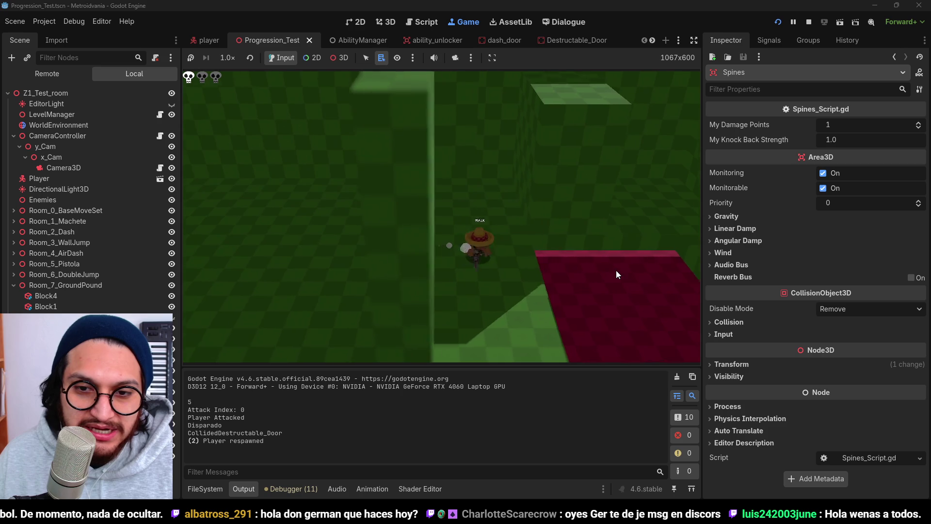
key(w)
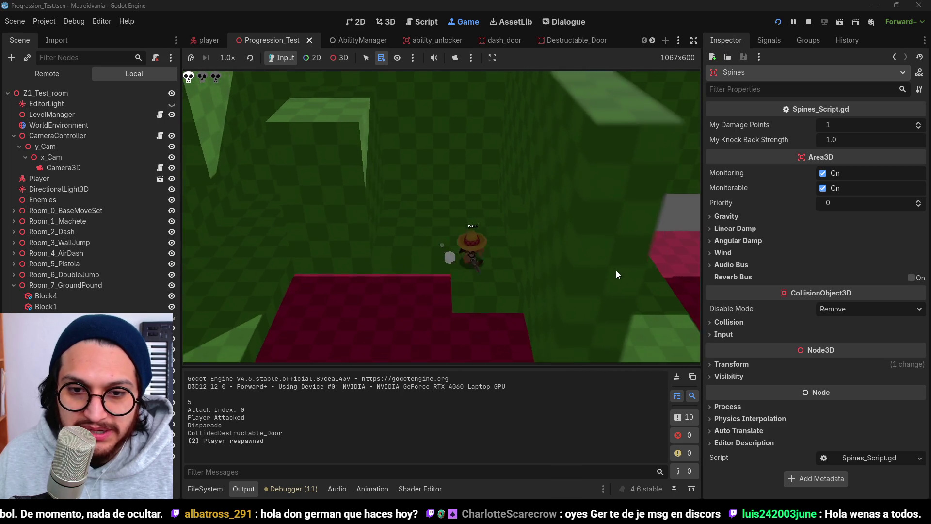
key(w)
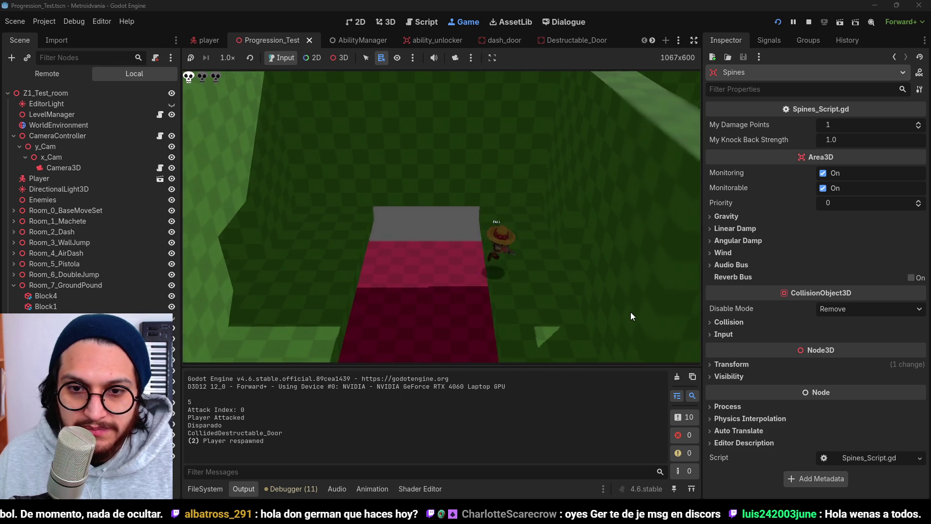
key(w)
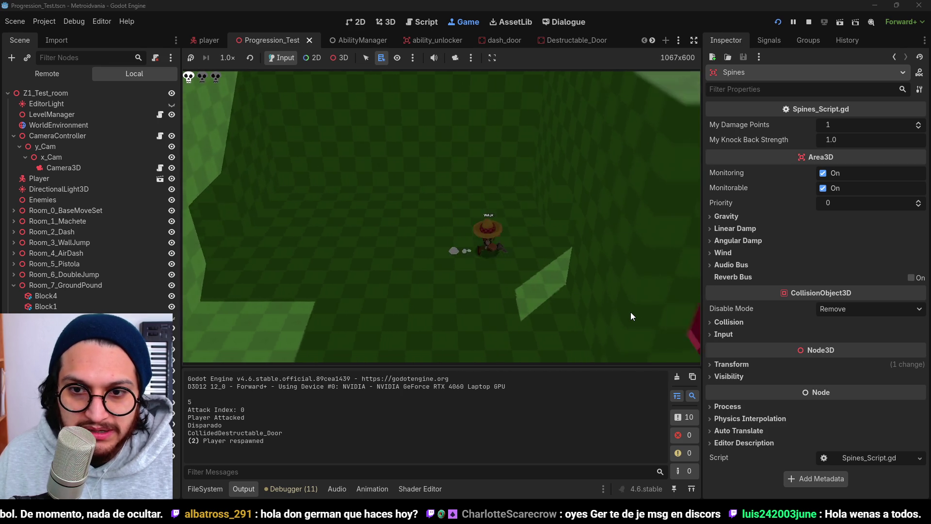
key(w)
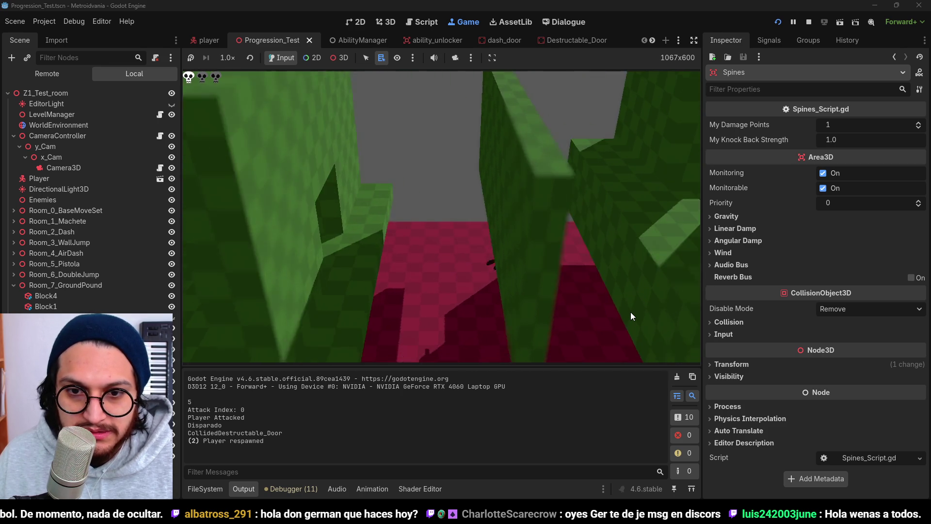
key(w)
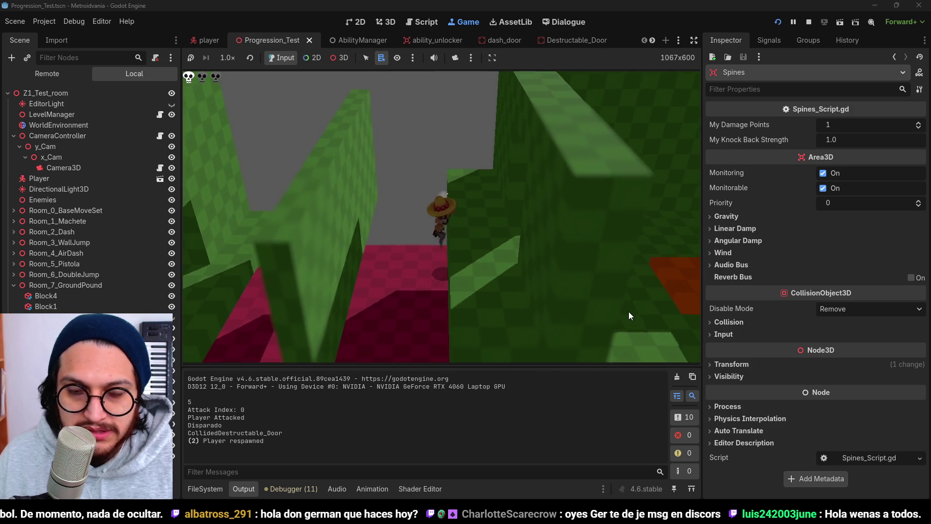
key(w)
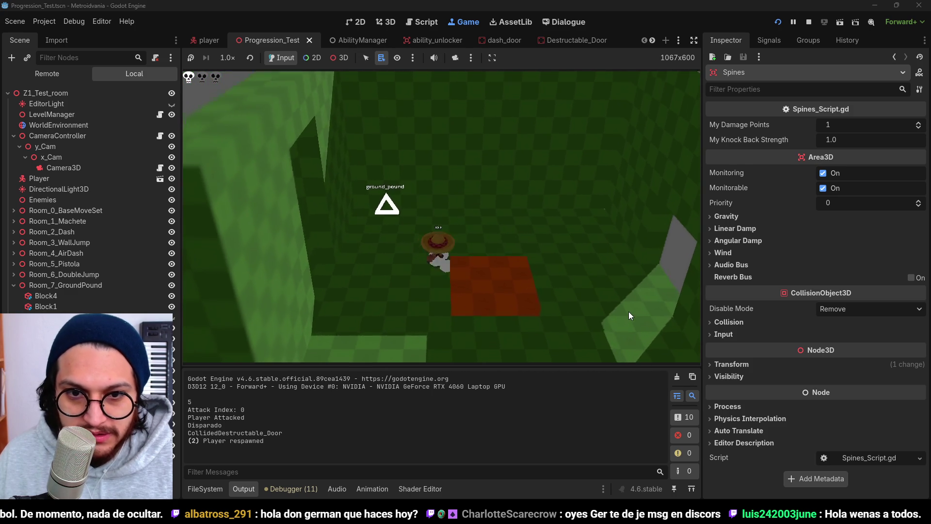
key(w)
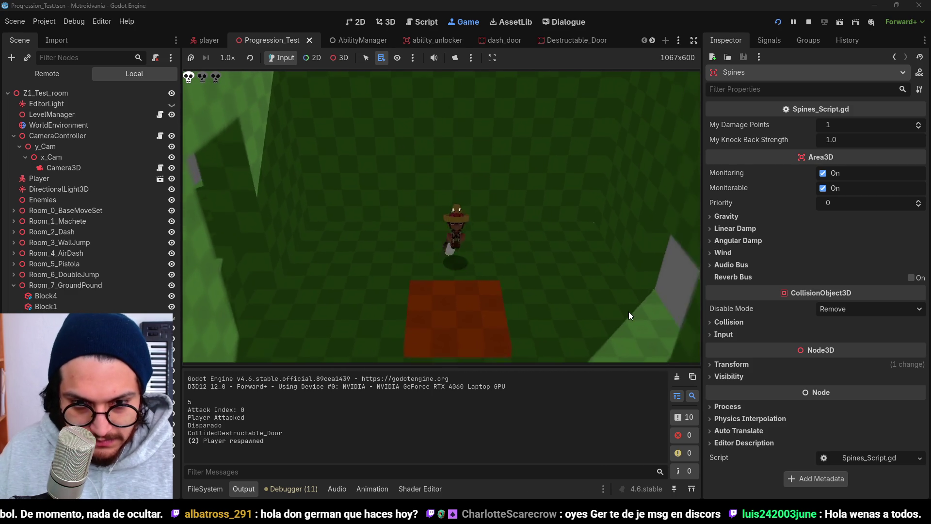
key(space)
key(ctrl)
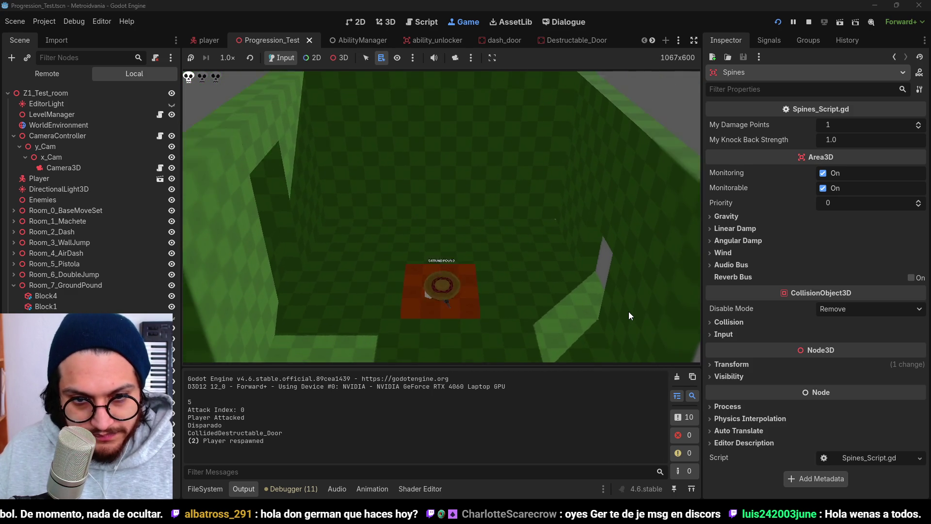
Step: Walk off the red patch along the corridor and restart the game
key(w)
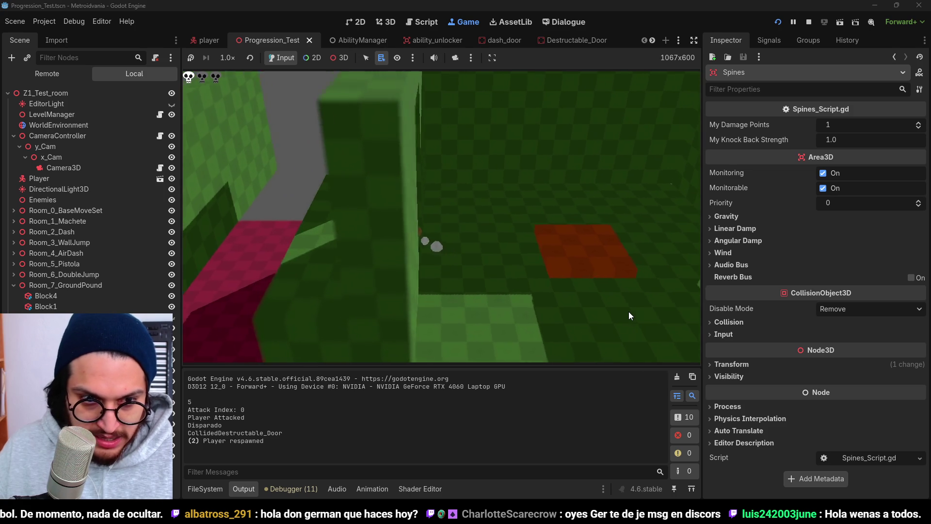
key(w)
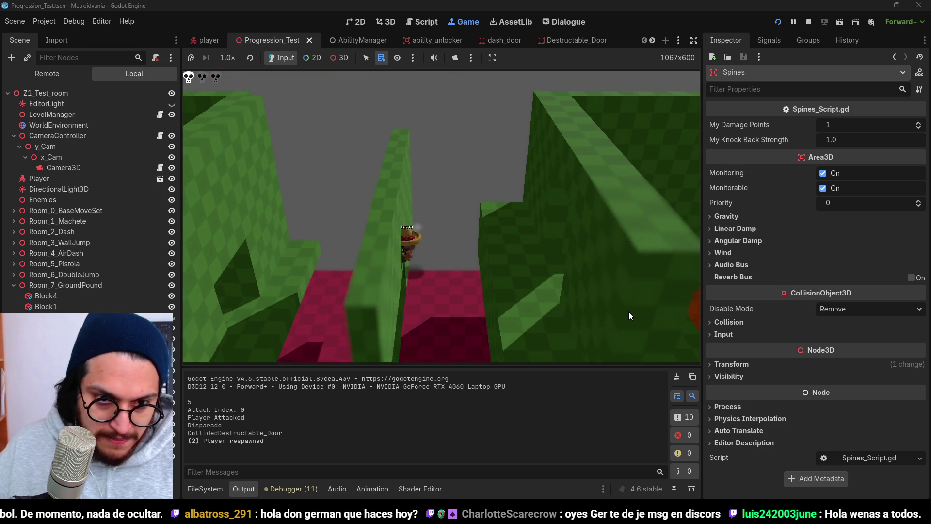
key(F5)
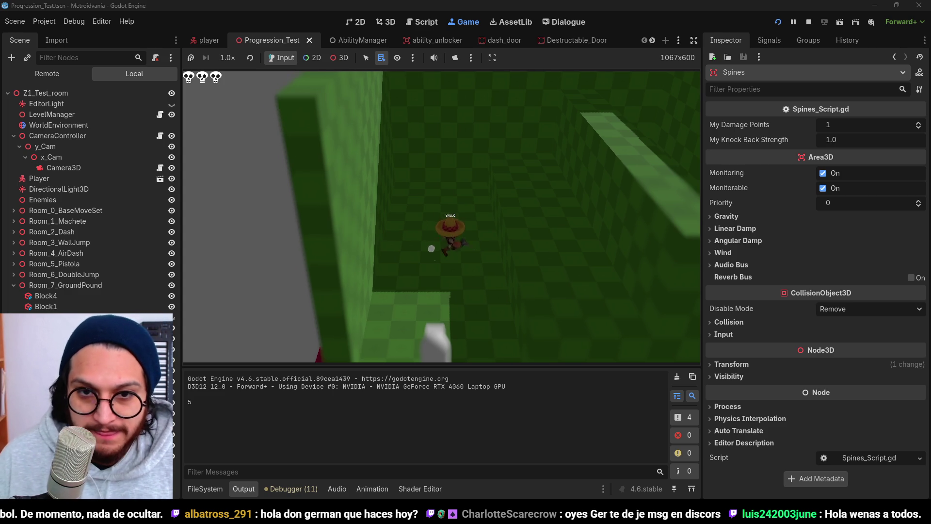
Step: Drop off the ledge, attack, dash, and wall jump off the wall by the red floor
key(s)
key(w)
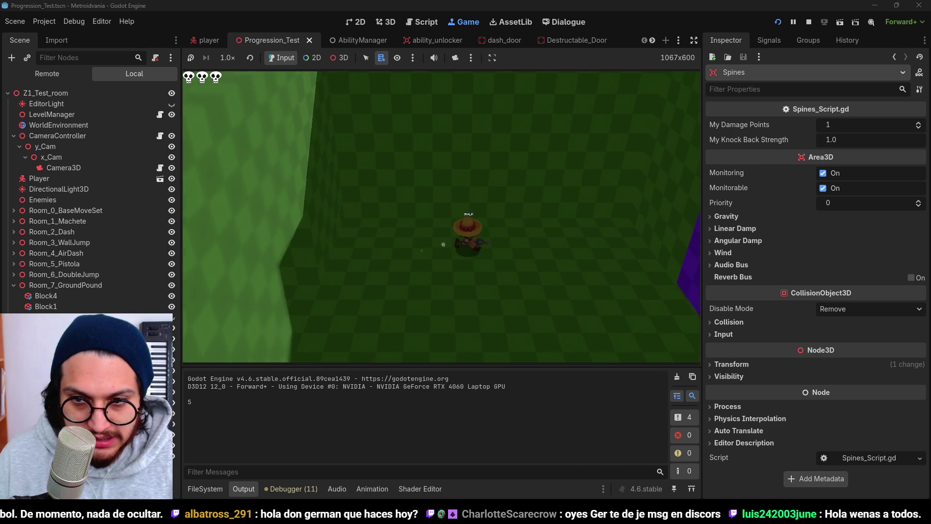
key(j)
key(shift)
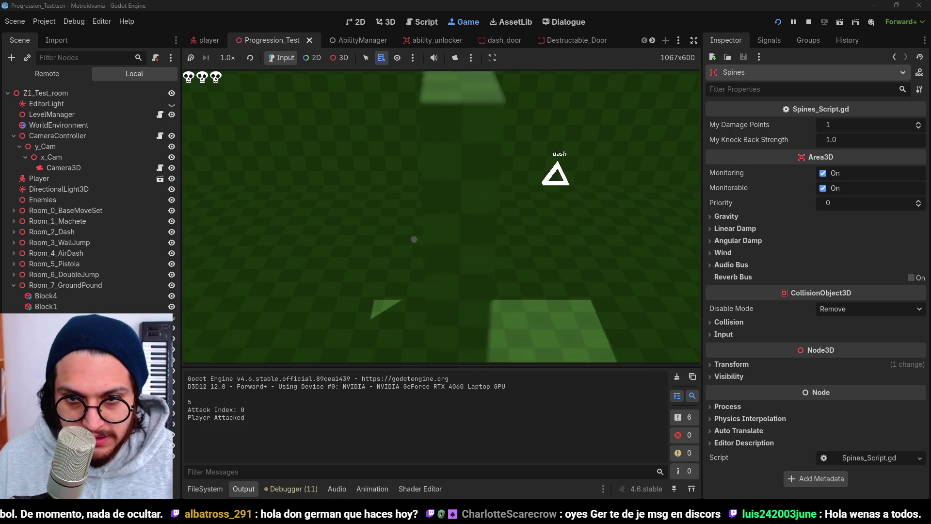
key(w)
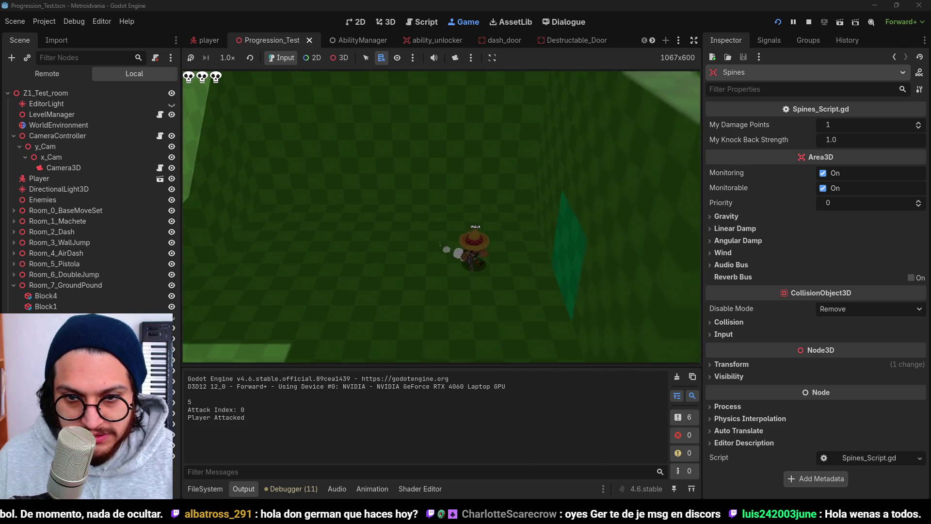
key(w)
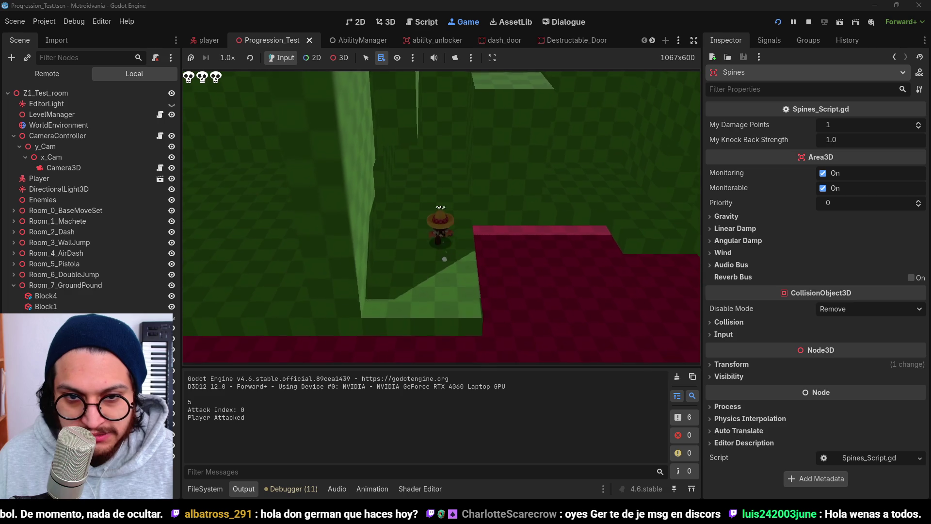
key(w)
key(space)
Step: Dash forward through a three-hit attack combo, dash again, and jump
key(w)
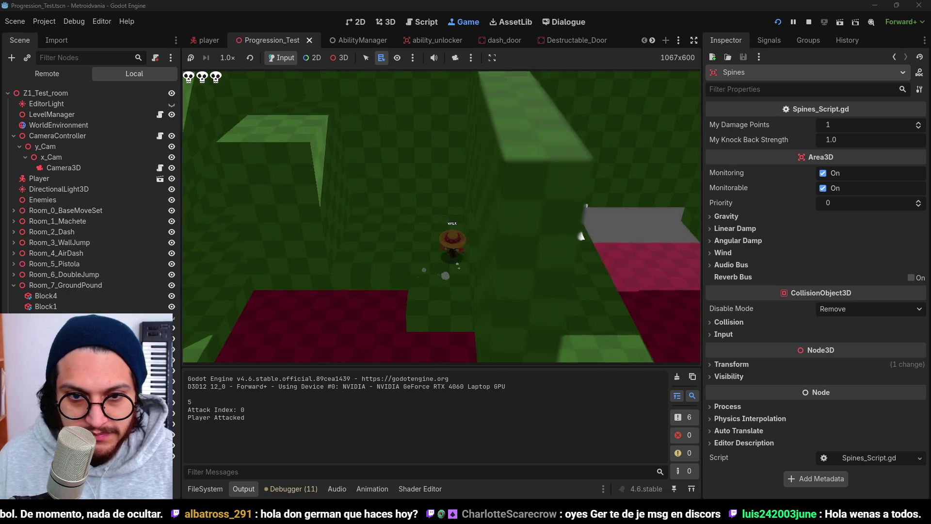
key(w)
click(583, 238)
click(583, 237)
key(shift)
key(w)
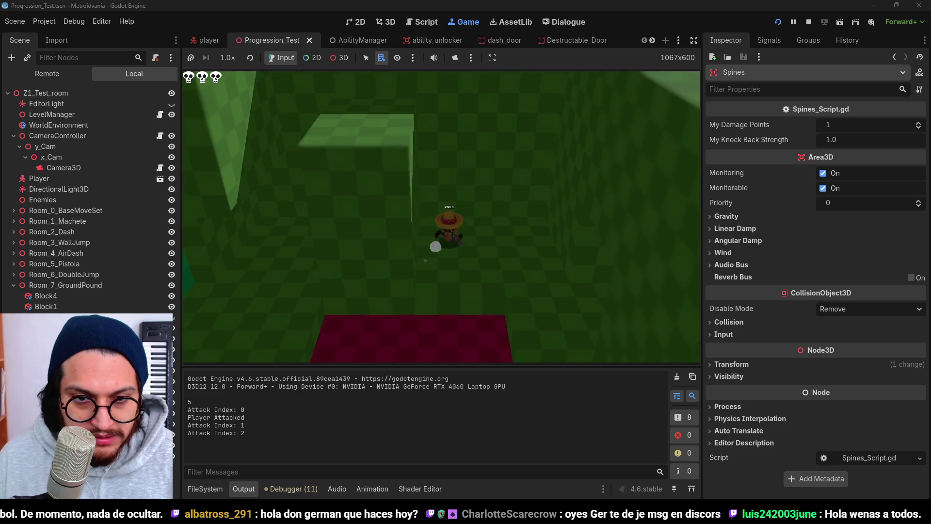
key(w)
key(w)
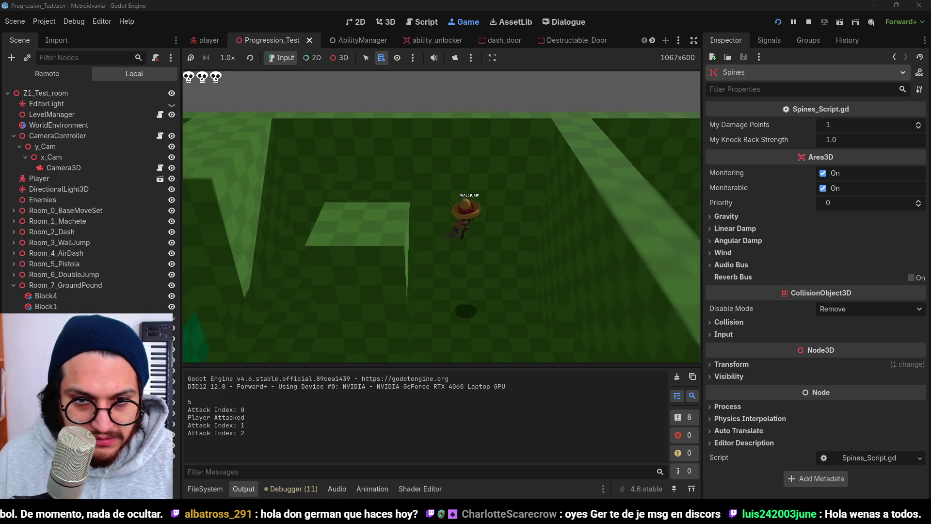
key(w)
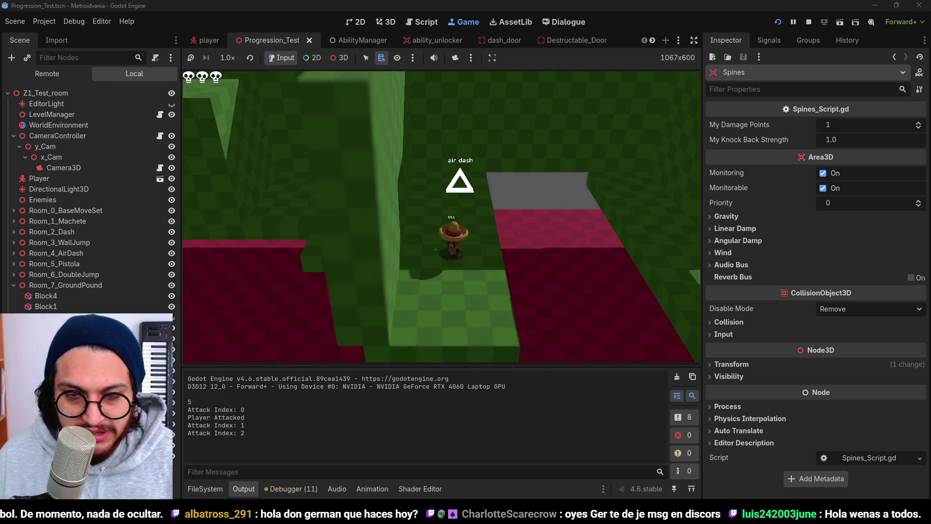
key(space)
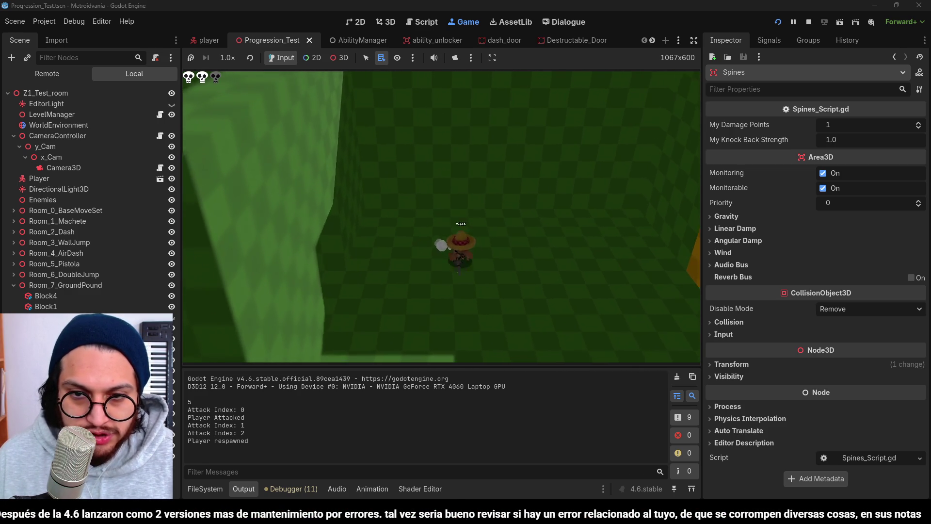
Step: Jump repeatedly on the red platform, ground pound back down, and stop the game
key(space)
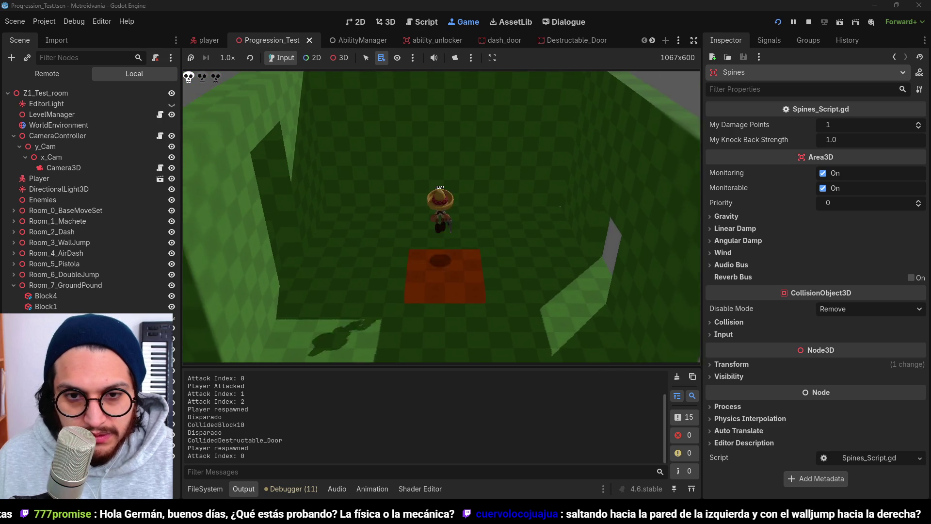
key(space)
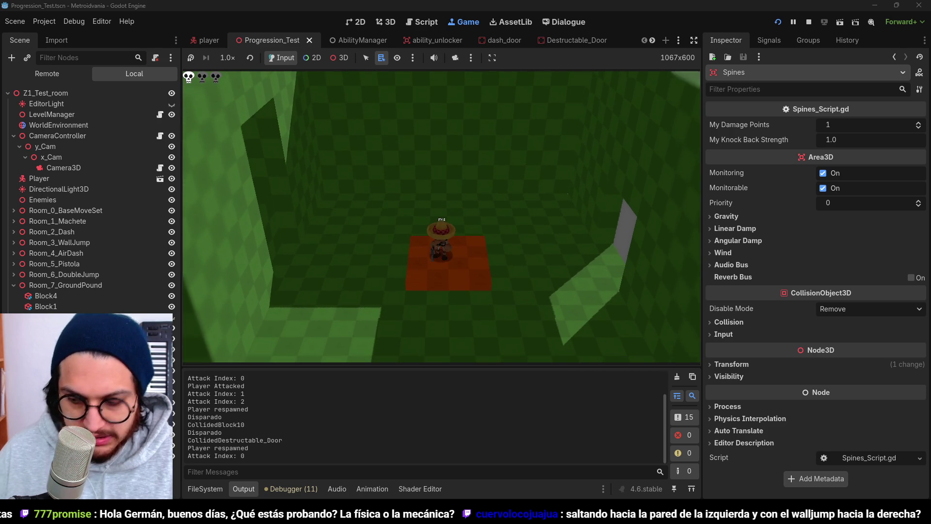
key(space)
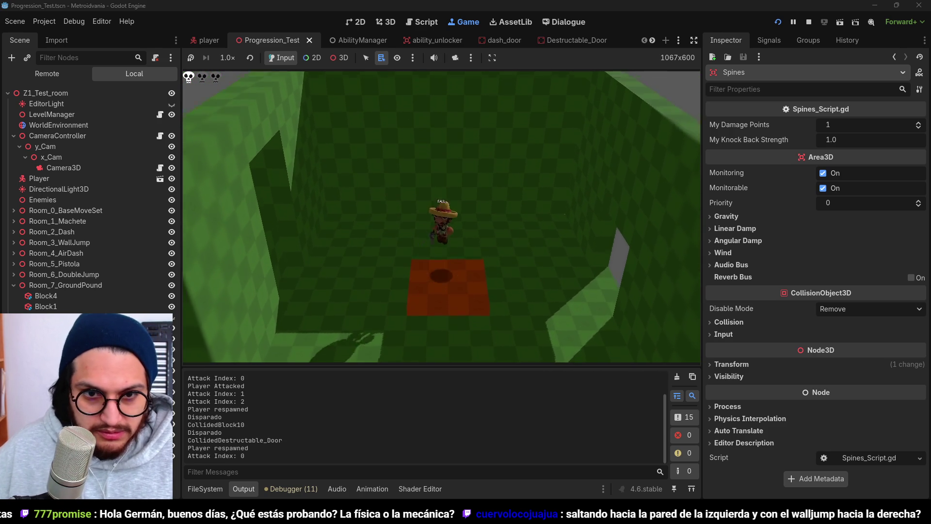
key(s)
key(F8)
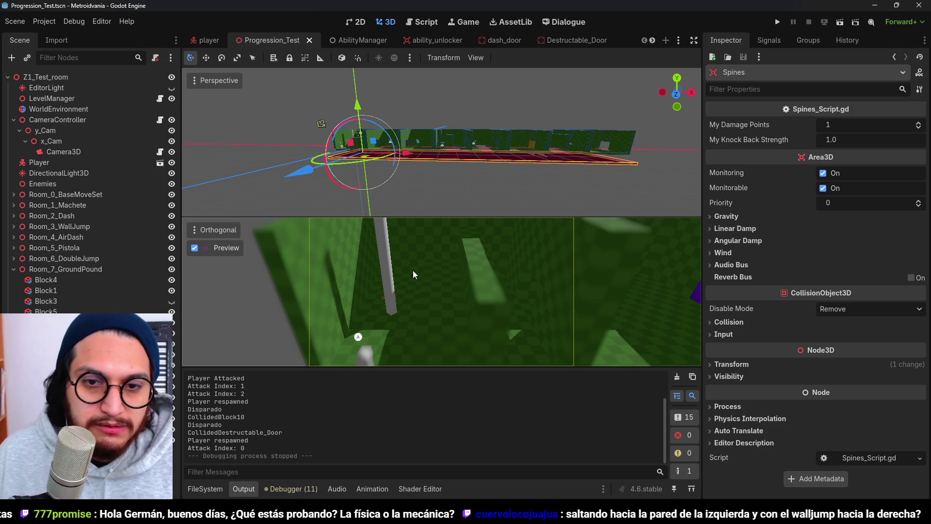
Step: Hide the output panel to enlarge the 3D viewports
click(239, 488)
scroll(487, 176, down, 4)
scroll(487, 176, up, 10)
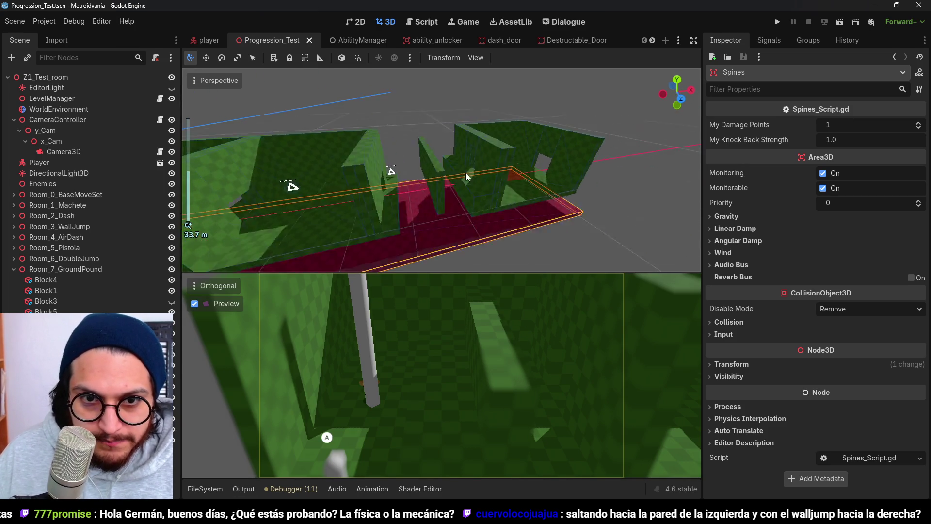
Step: Flatten Block4 to 4 × 1 × 16 m, save the scene, and run the game
click(490, 193)
scroll(490, 193, up, 4)
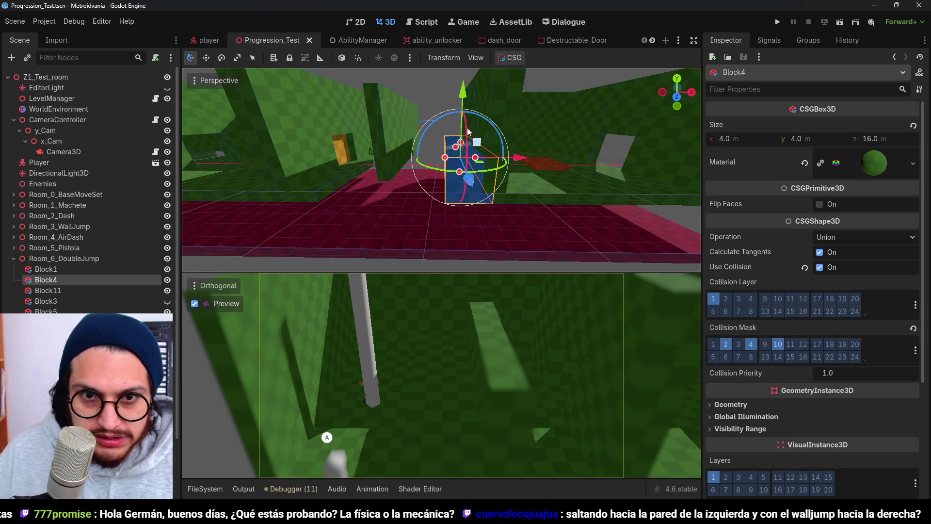
drag(472, 133, 476, 169)
scroll(477, 169, down, 2)
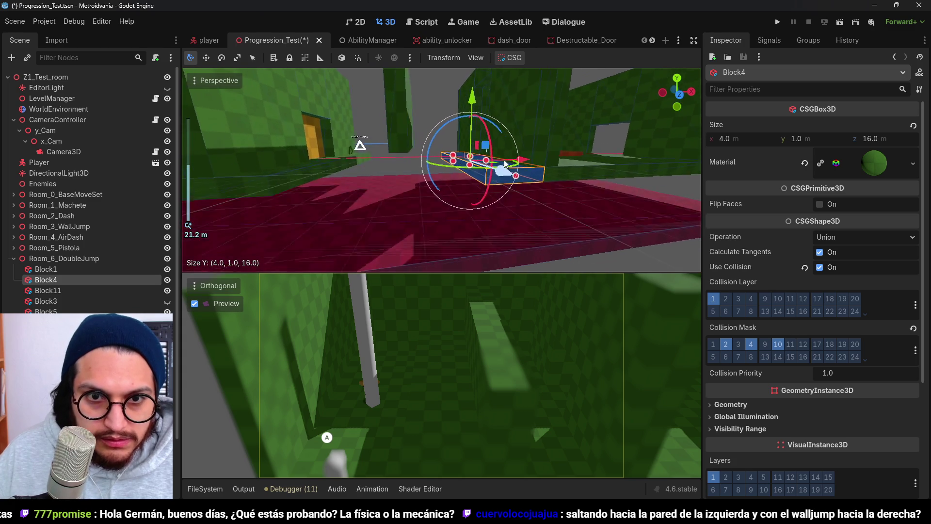
scroll(293, 203, down, 6)
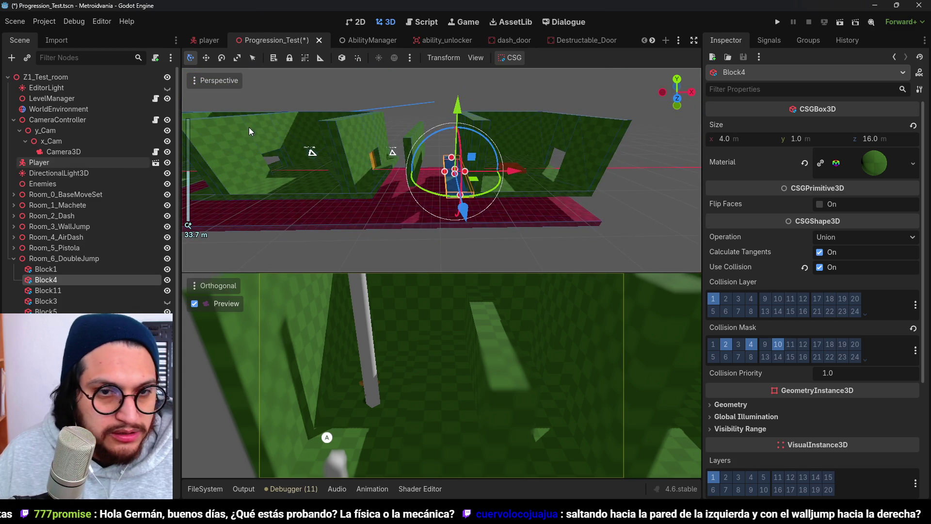
key(ctrl+s)
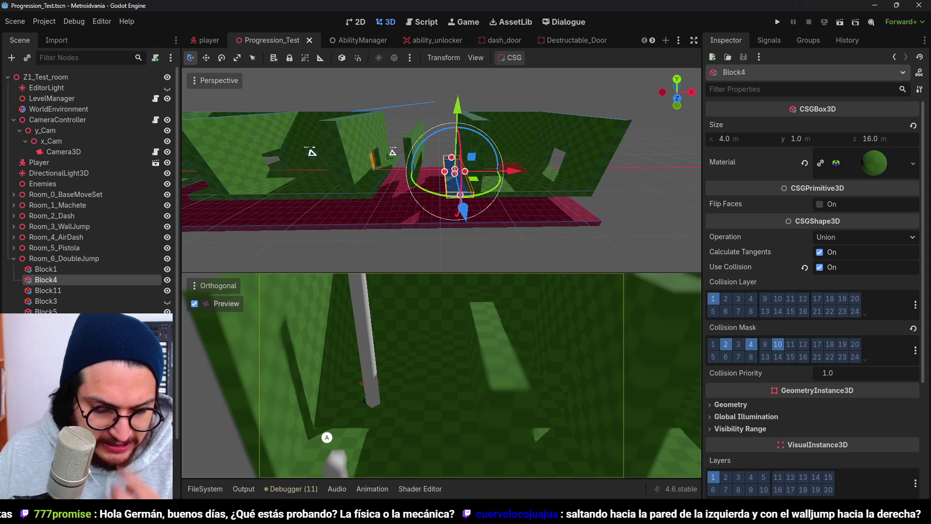
key(F5)
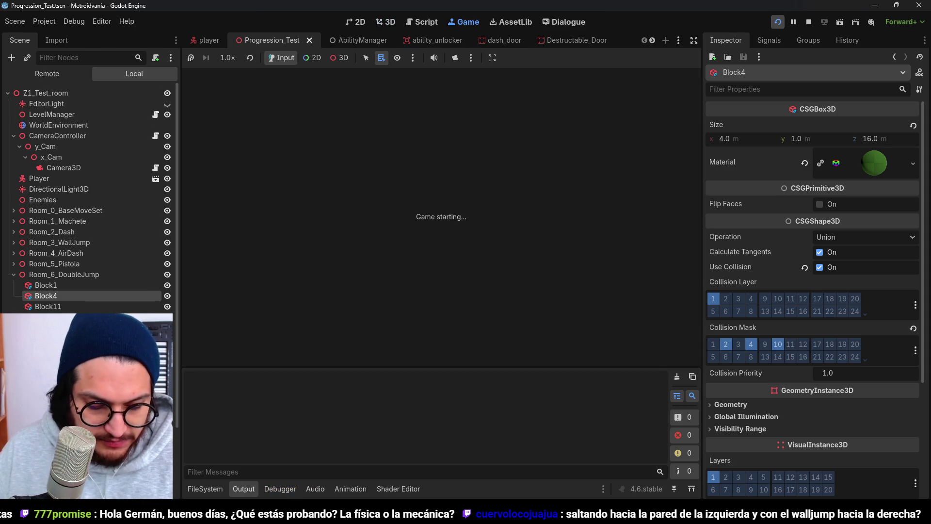
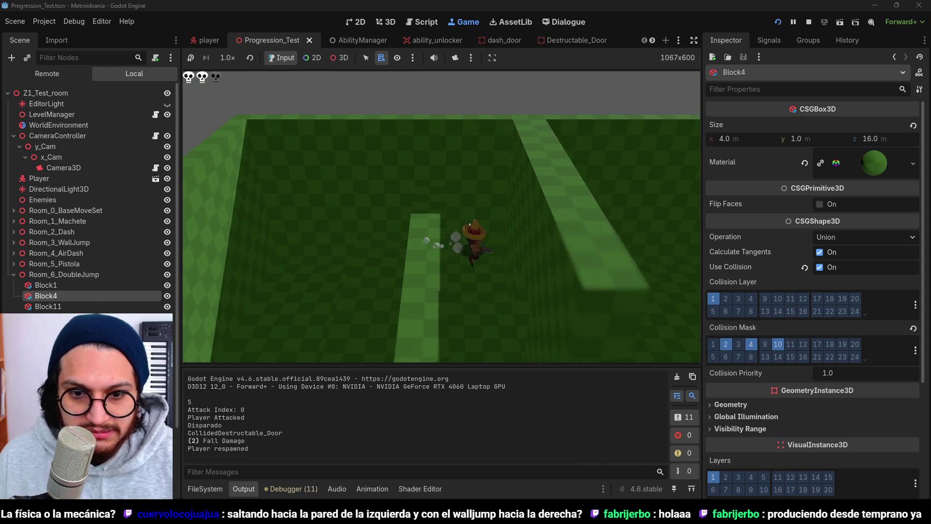
Step: Stop the running test, deselect Block4 and orbit the view down the double-jump corridor
key(F8)
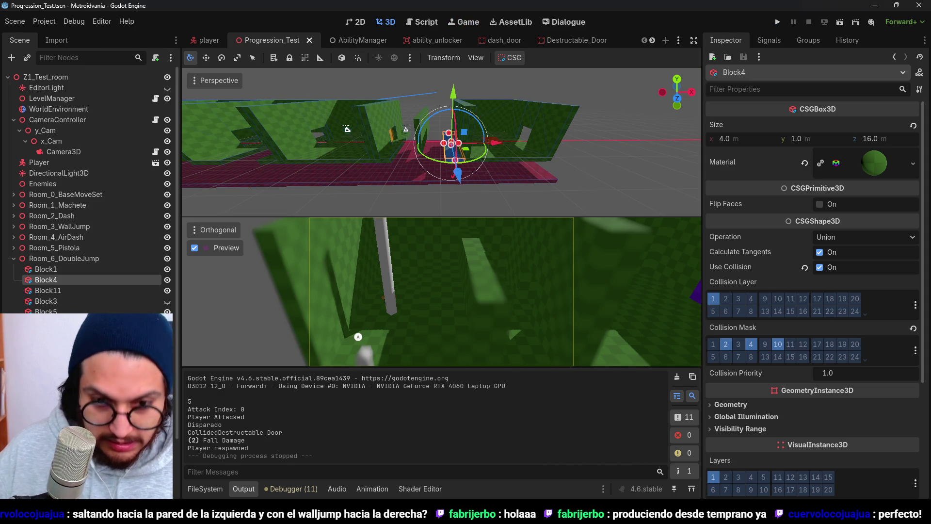
click(591, 118)
scroll(420, 149, up, 5)
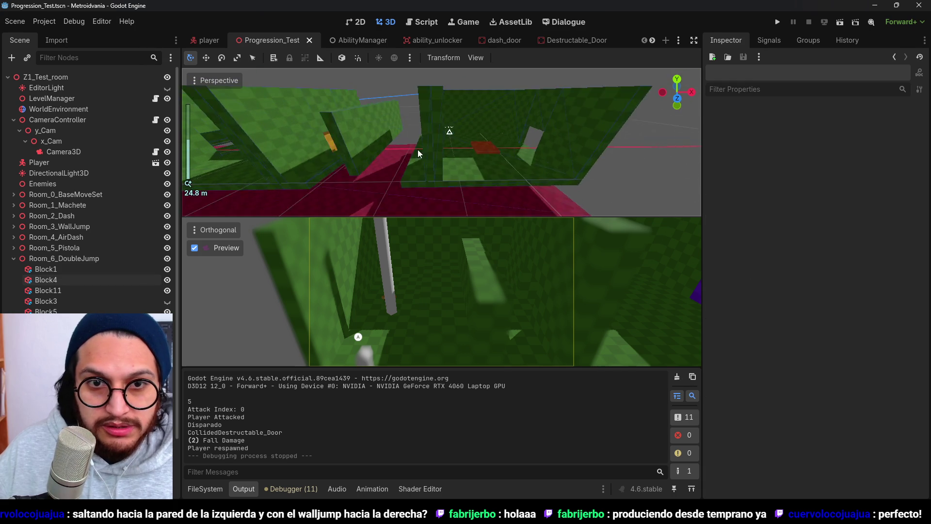
mouse_move(539, 127)
mouse_down()
mouse_move(496, 118)
mouse_move(508, 141)
mouse_move(506, 131)
mouse_up()
scroll(506, 130, down, 2)
Step: Hide the output log, switch to a single large viewport and snip the corridor view
key(ctrl+j)
scroll(465, 199, down, 3)
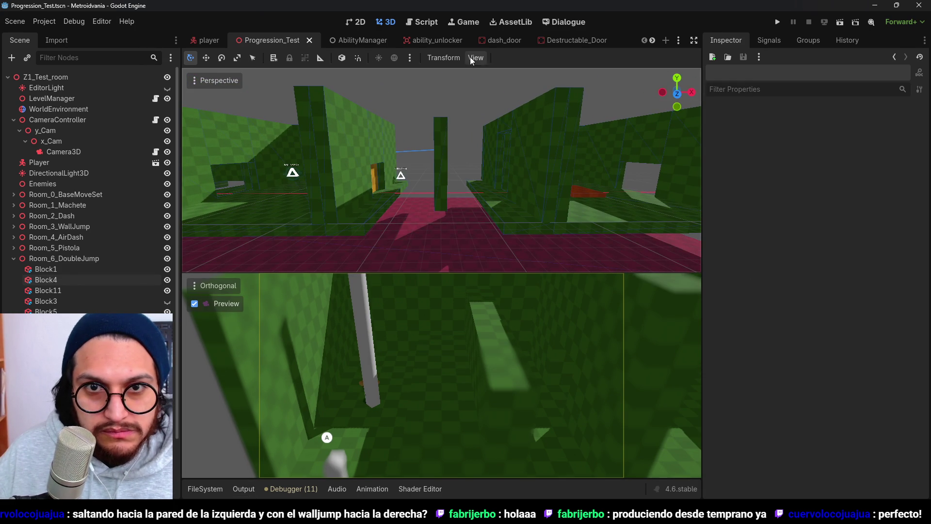
click(475, 57)
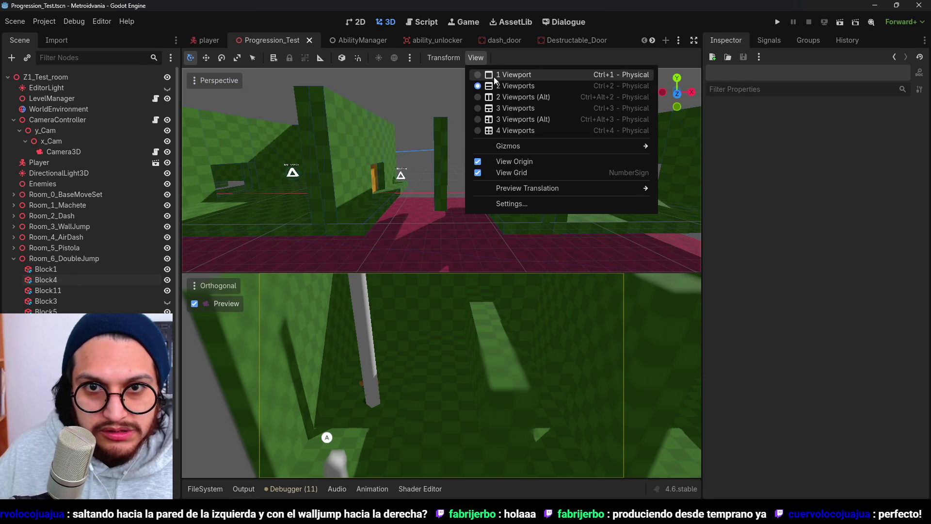
click(496, 78)
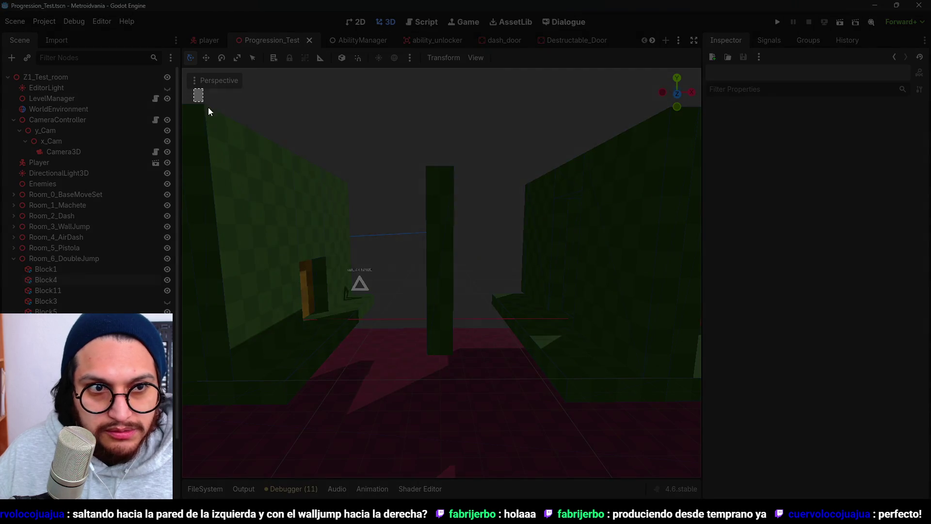
mouse_move(193, 87)
mouse_down()
mouse_move(665, 405)
mouse_move(674, 428)
mouse_up()
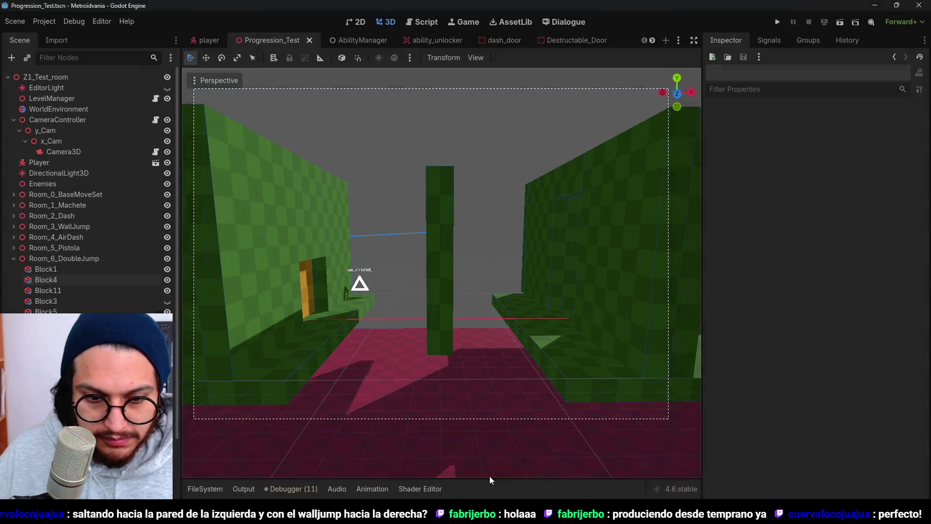
key(alt+Tab)
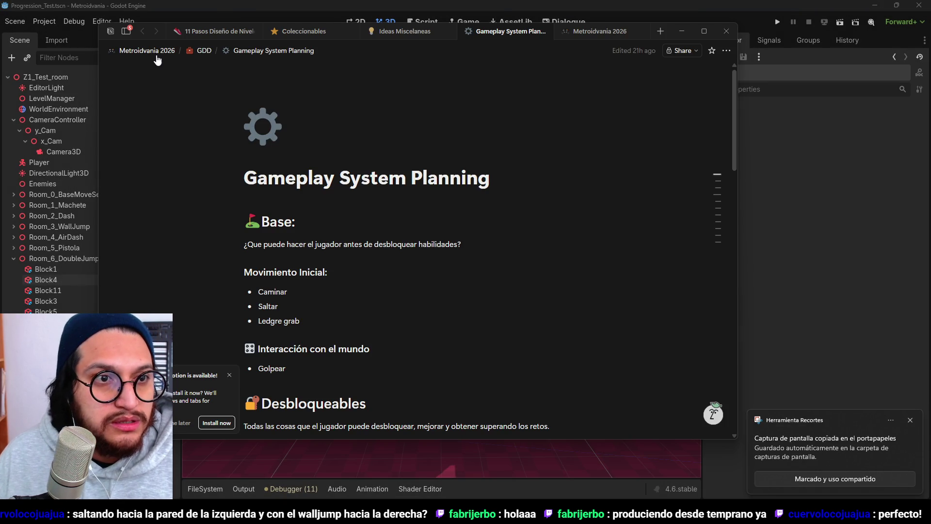
Step: Under Limitaciones de habilidad, add the Double Jump example: jump, fall under wall, jump, dash back to wall-jump
click(147, 50)
scroll(497, 307, down, 10)
key(BackSpace)
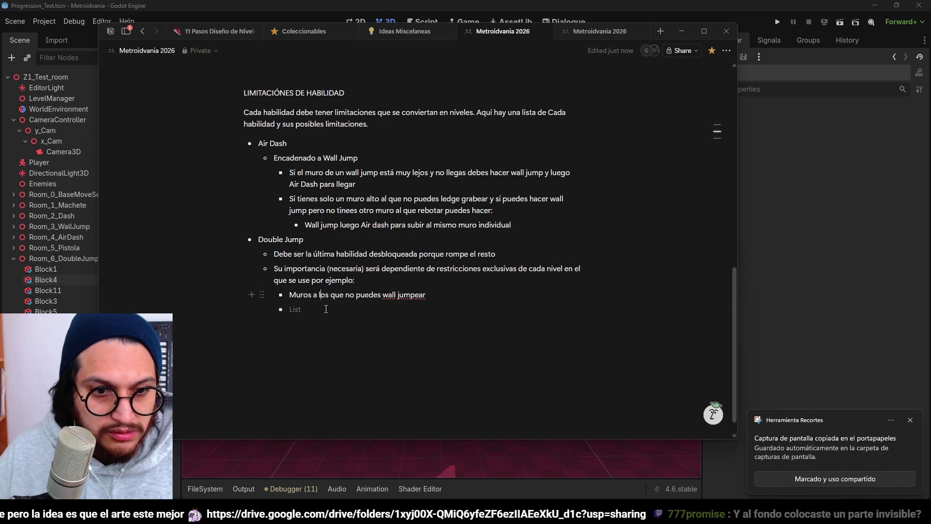
key(shift+Tab)
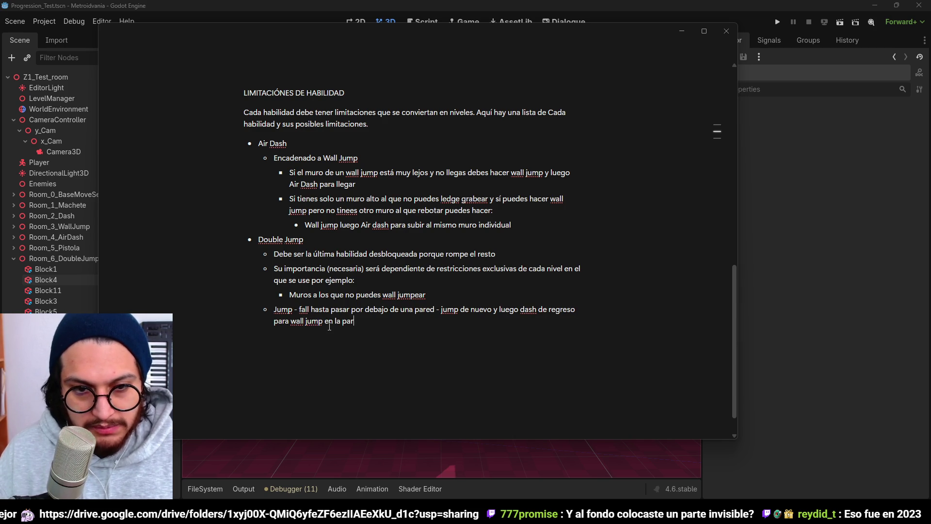
Step: Back in Godot, snip a fresh screenshot of the corridor view
click(864, 155)
key(super+shift+s)
mouse_move(193, 88)
mouse_down()
mouse_move(689, 447)
mouse_move(667, 440)
mouse_up()
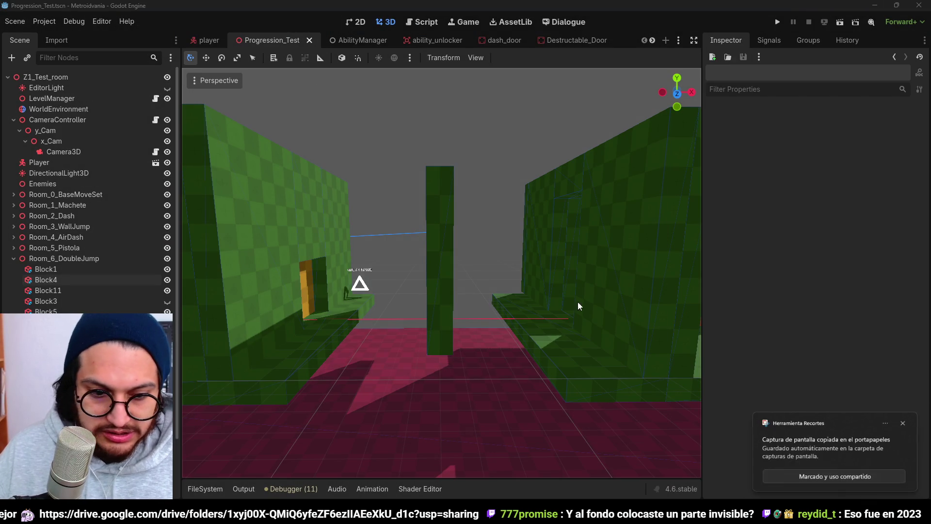
Step: Open the snip full-screen and draw a red jump arc, undoing stray strokes
click(785, 442)
drag(790, 206, 465, 3)
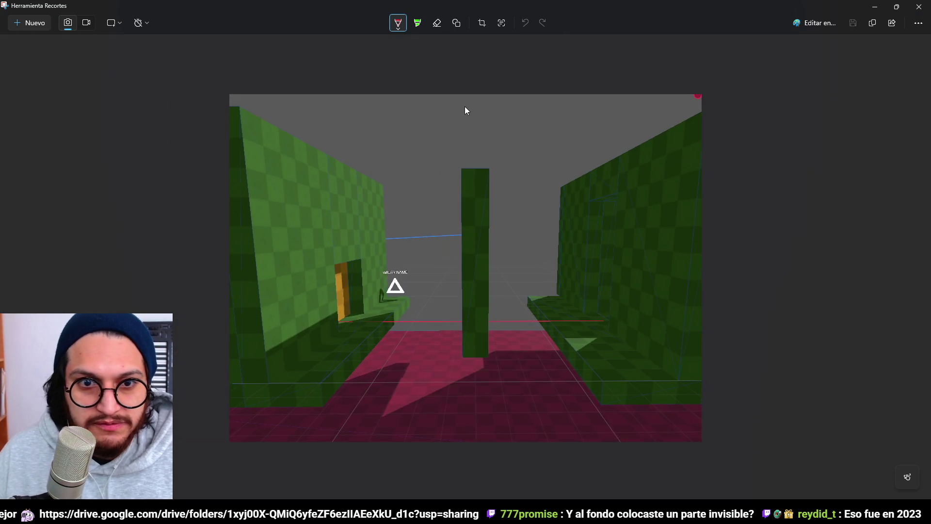
mouse_move(345, 370)
mouse_down()
mouse_move(371, 338)
mouse_move(415, 337)
mouse_up()
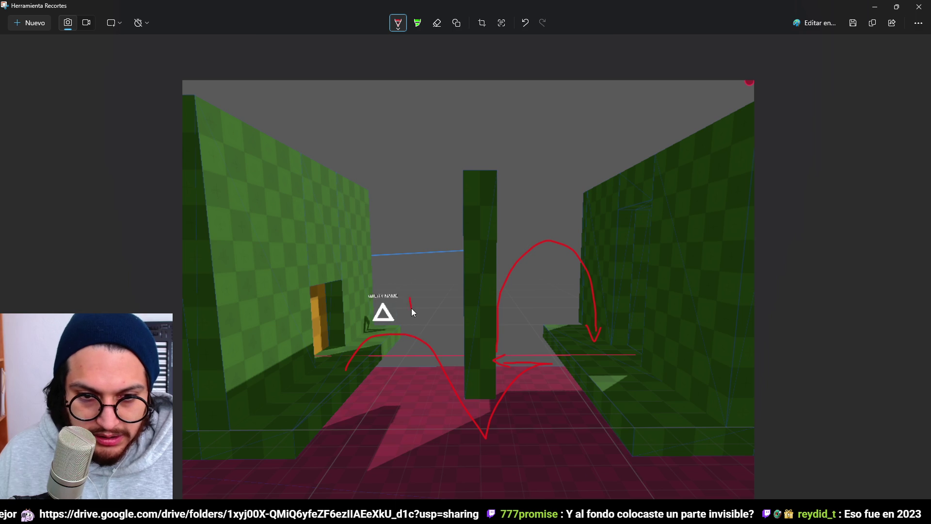
key(ctrl+z)
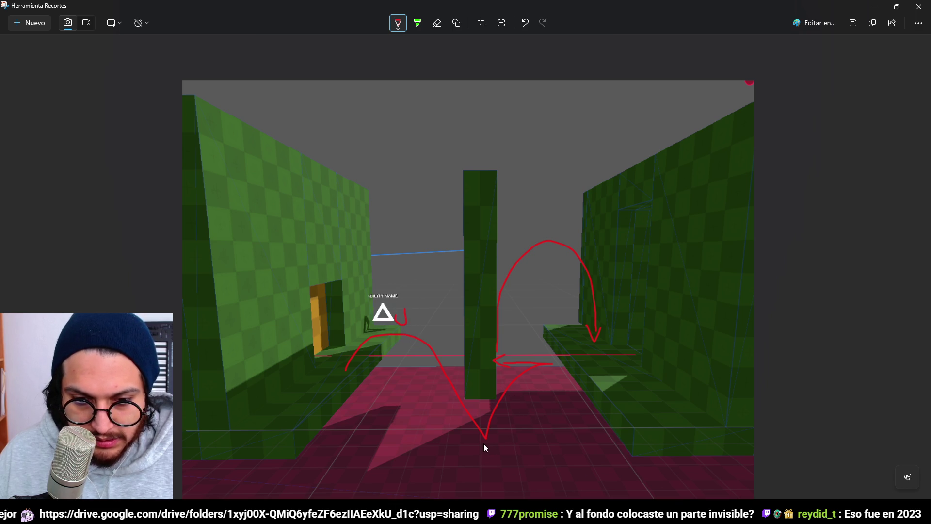
drag(476, 456, 477, 454)
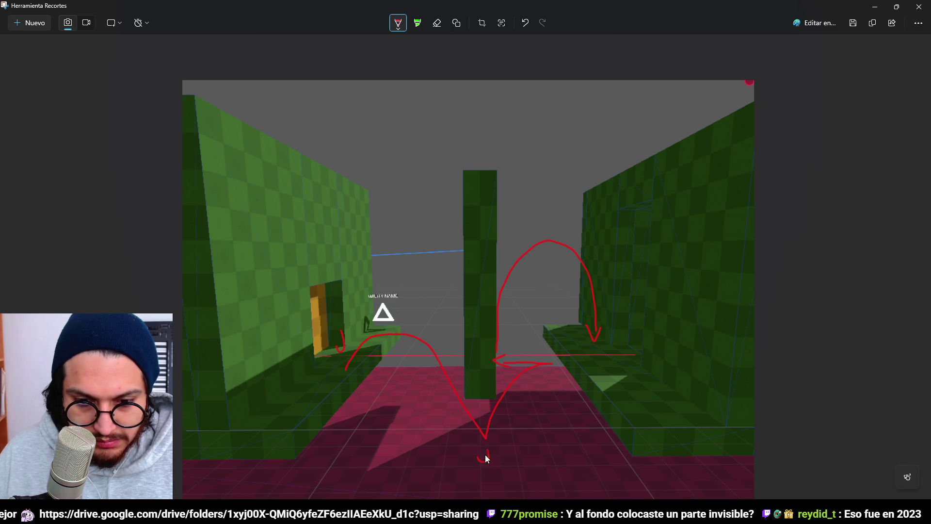
key(ctrl+z)
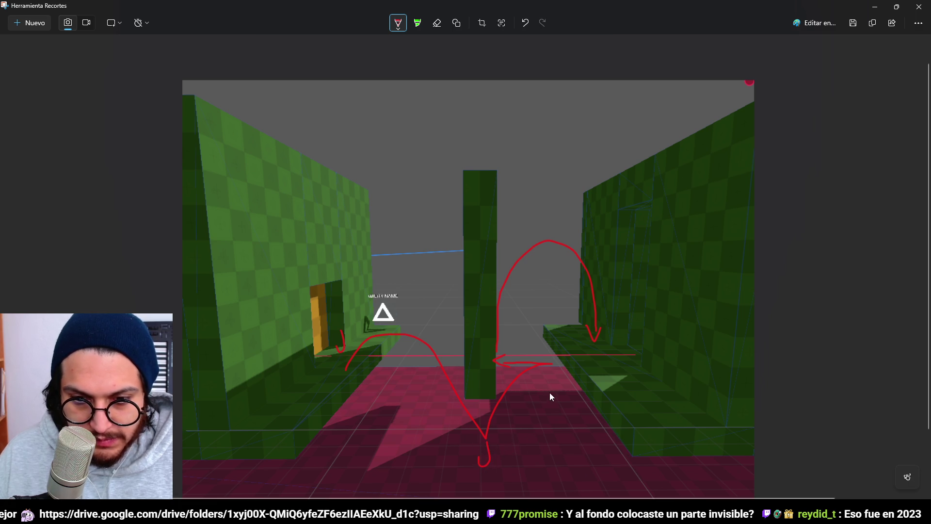
Step: Mark the arrow tip and write red AIR DASH and WALL JUMP labels along the route
drag(553, 370, 551, 376)
scroll(564, 376, up, 3)
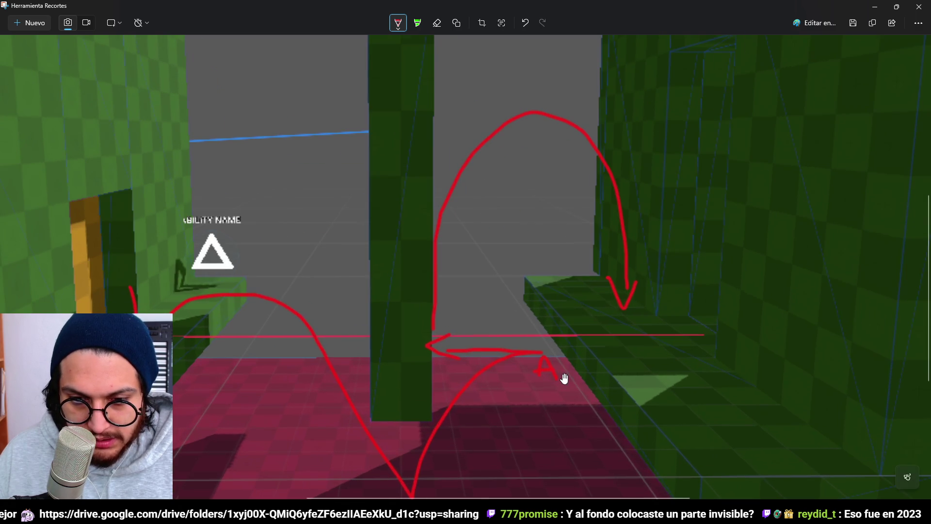
drag(536, 390, 549, 400)
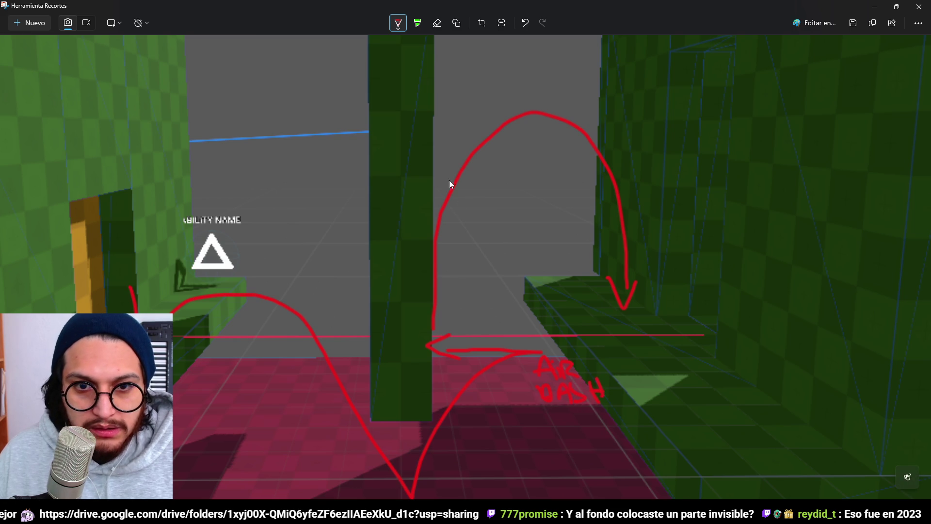
drag(447, 270, 457, 262)
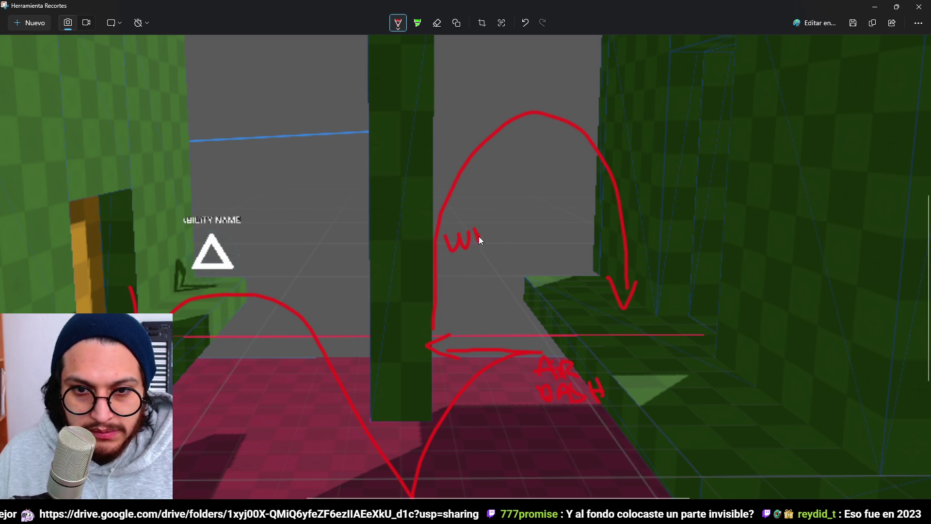
drag(496, 217, 508, 231)
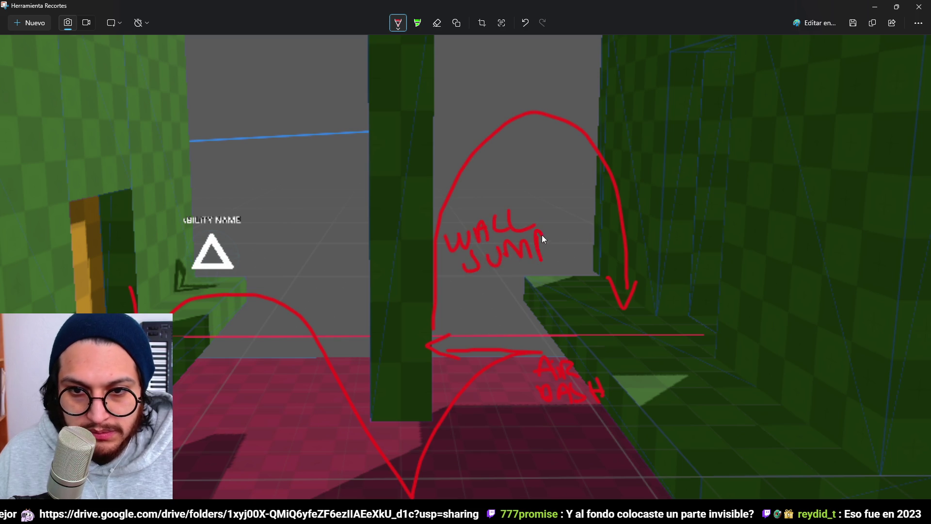
scroll(583, 266, down, 5)
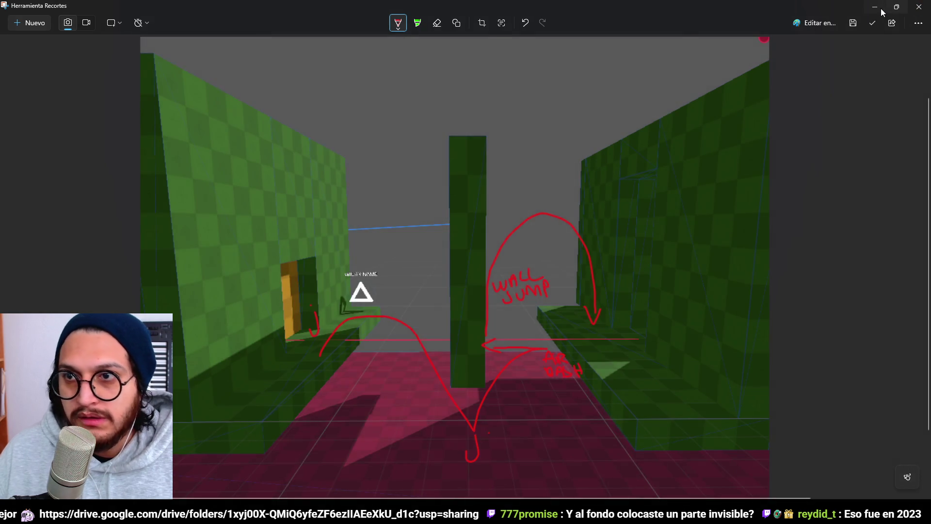
click(878, 7)
Step: Paste the annotated corridor screenshot into the empty bullet below the Double Jump example
key(alt+Tab)
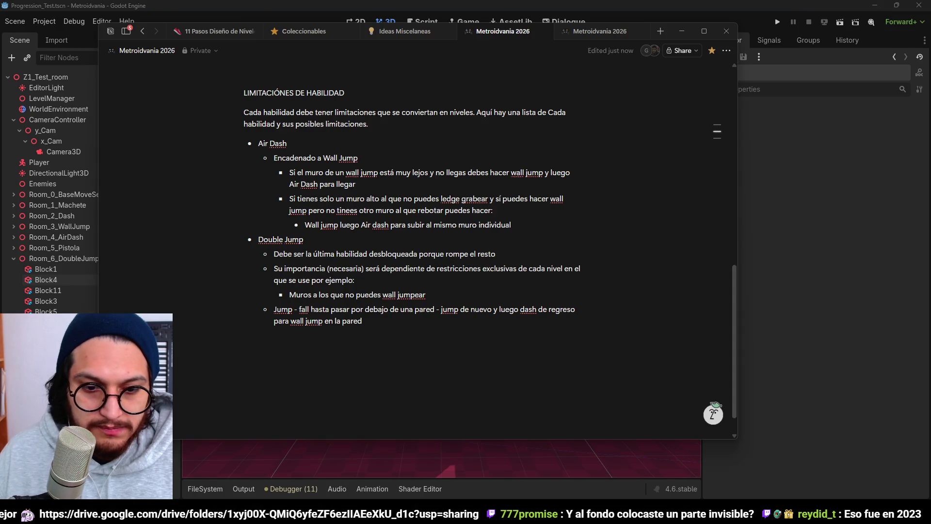
key(ctrl+v)
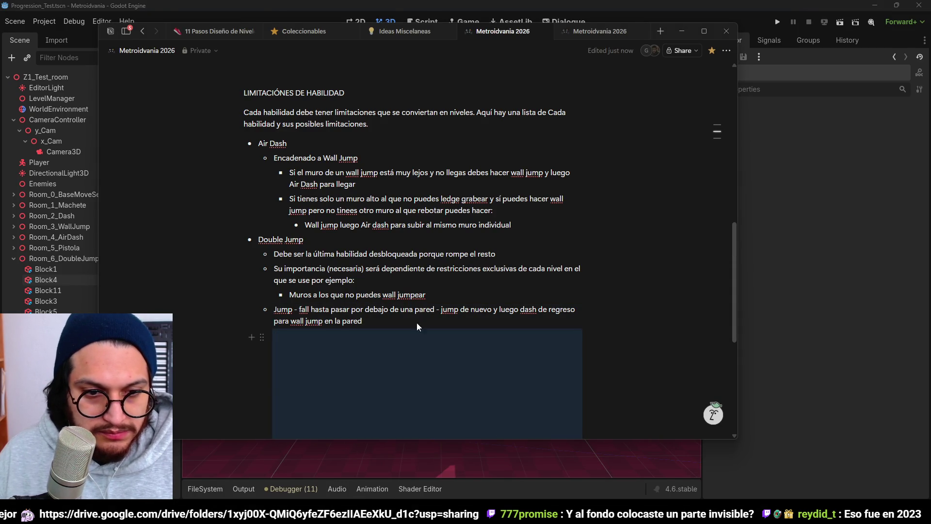
scroll(481, 266, down, 3)
scroll(481, 266, up, 10)
key(alt+Tab)
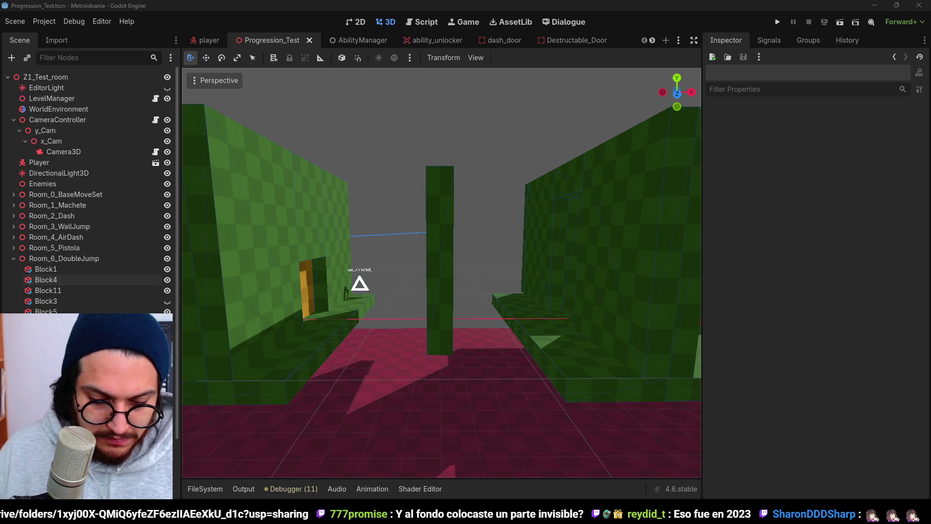
Step: Bring up gameplay_v01.mp4 in the Google Drive viewer and play it full screen
key(alt+Tab)
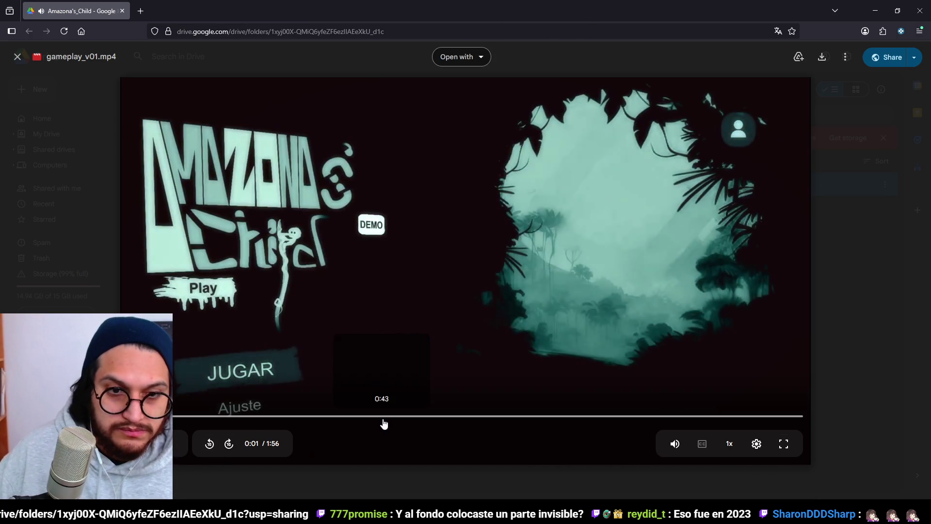
key(alt+Tab)
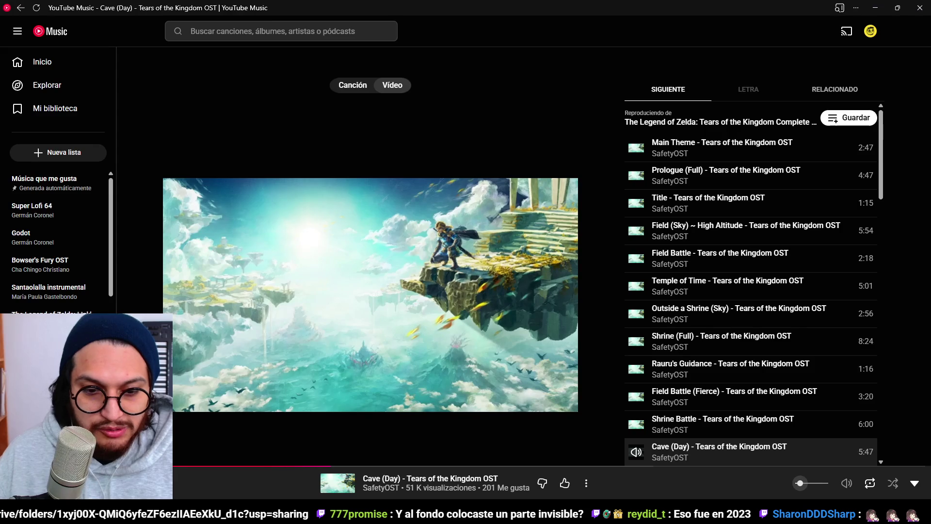
key(alt+Tab)
click(784, 444)
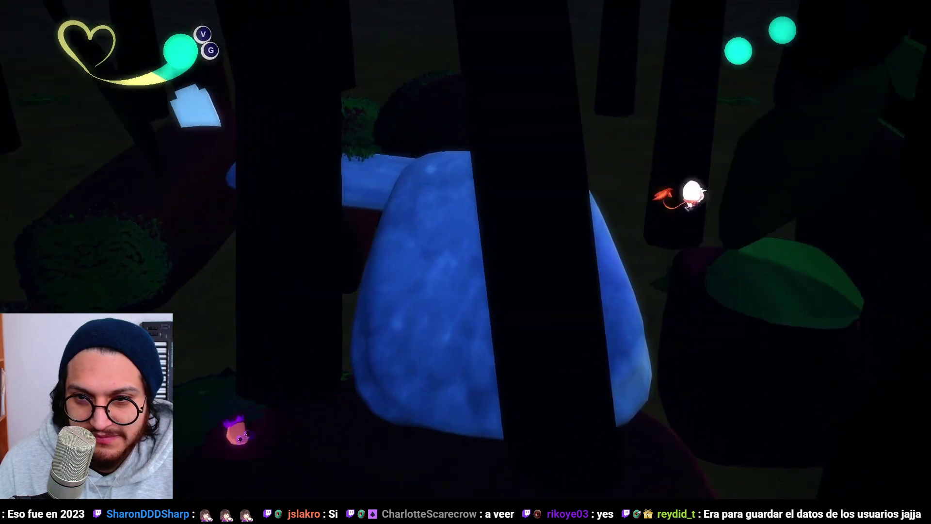
Step: Pause, quit to the title screen and load back into the chosen chapter's level
key(Escape)
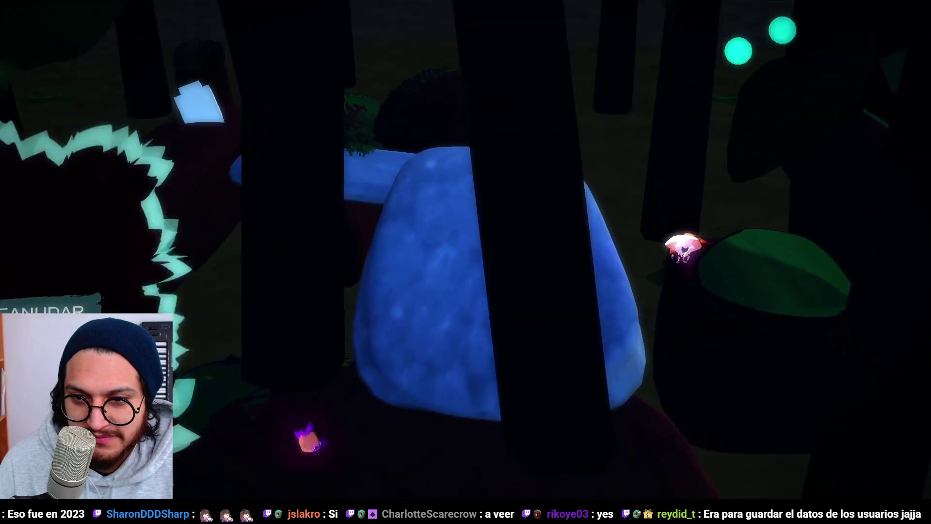
key(Down)
key(Down)
key(Up)
key(Down)
key(Return)
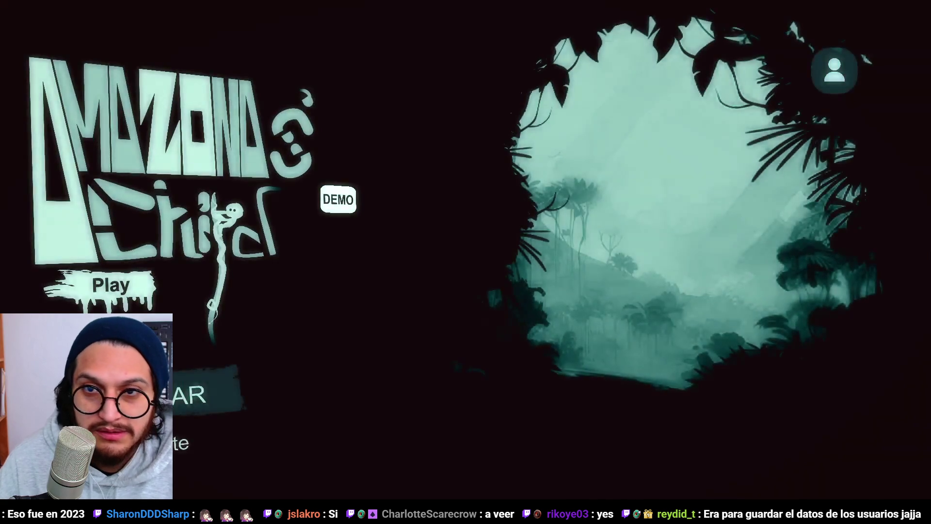
key(Return)
key(Return)
key(w)
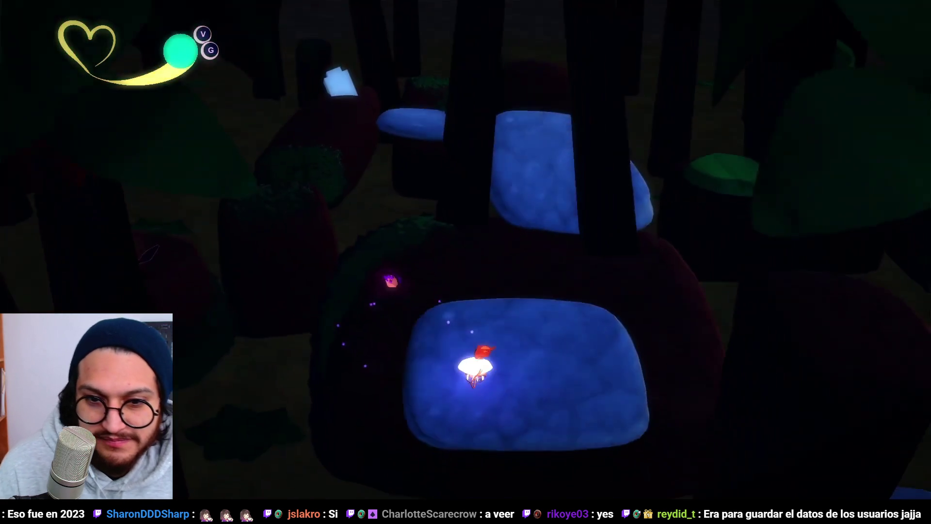
Step: Jump and dash across the blue and green platforms, pillars and blue rock toward the dark trees
key(space)
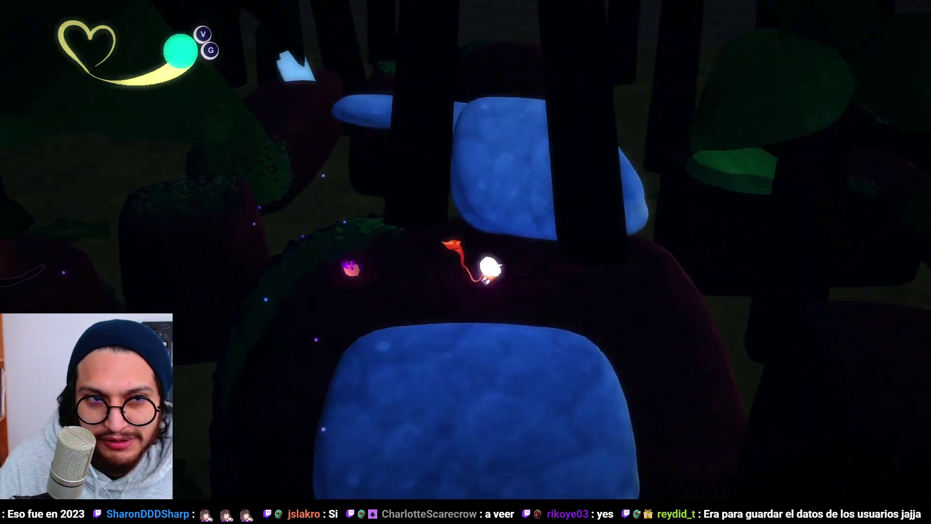
key(d)
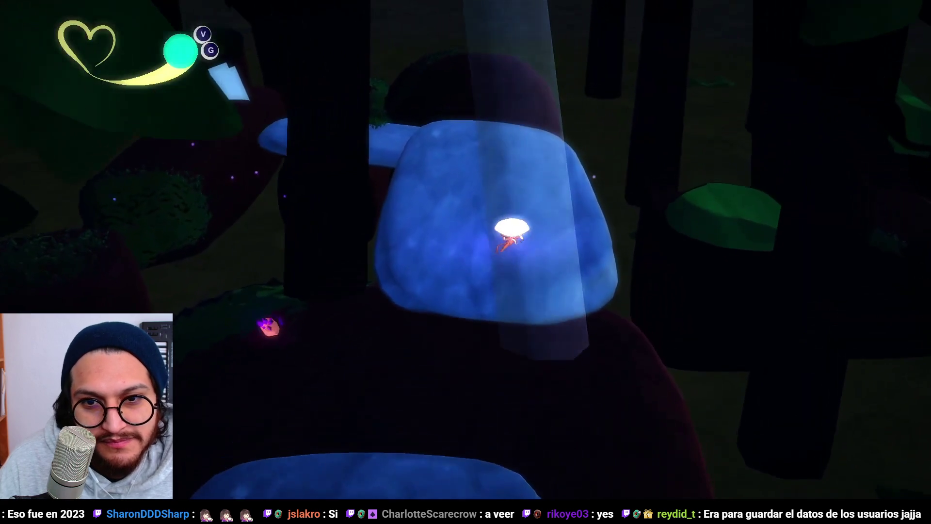
key(space)
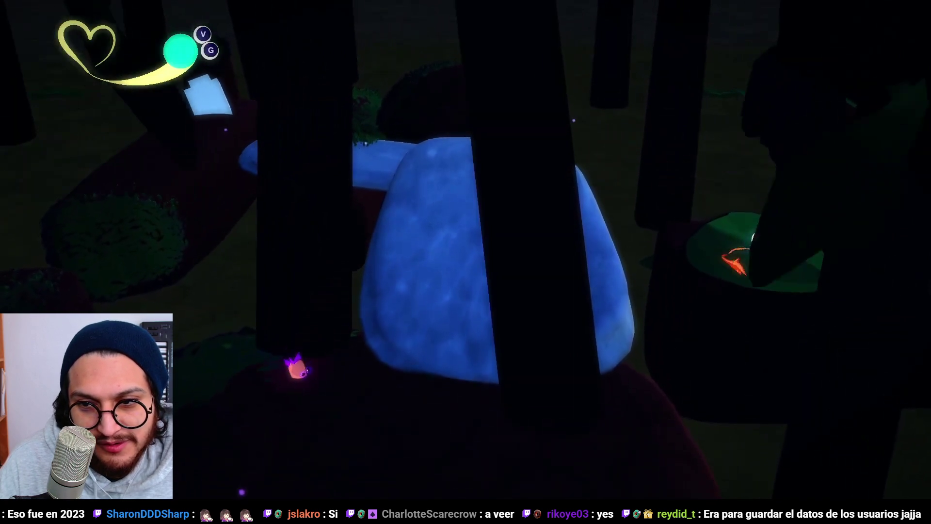
key(w)
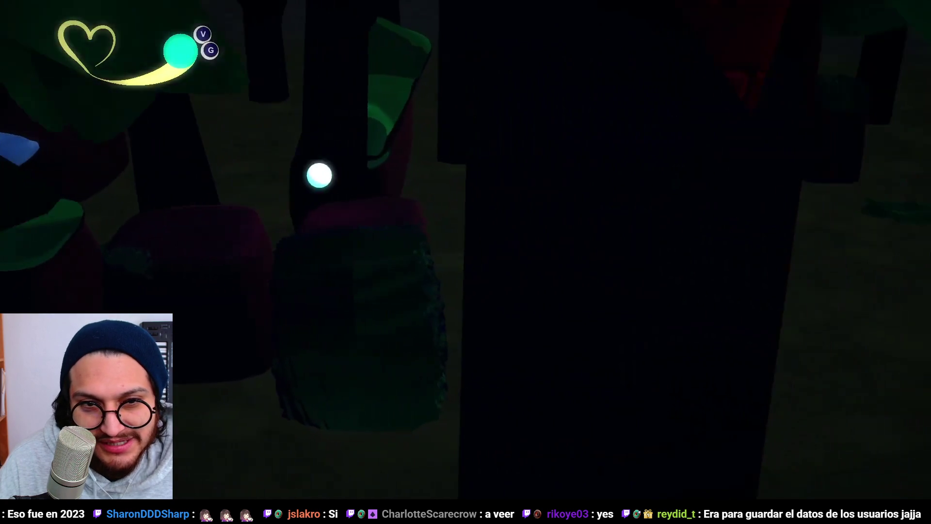
key(s)
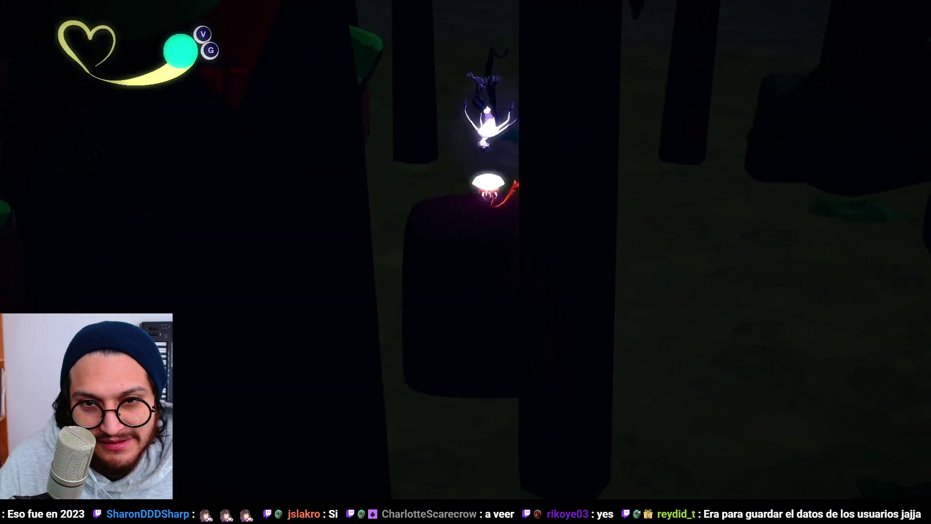
key(space)
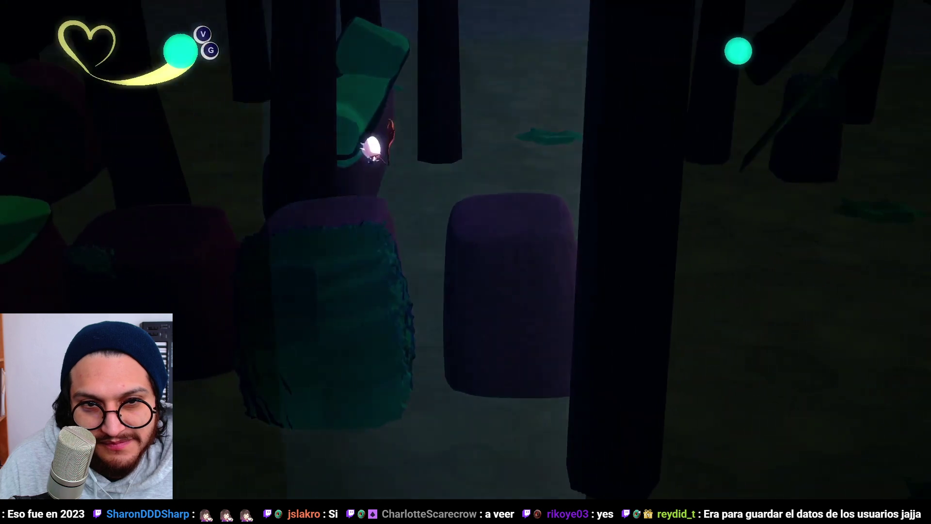
key(d)
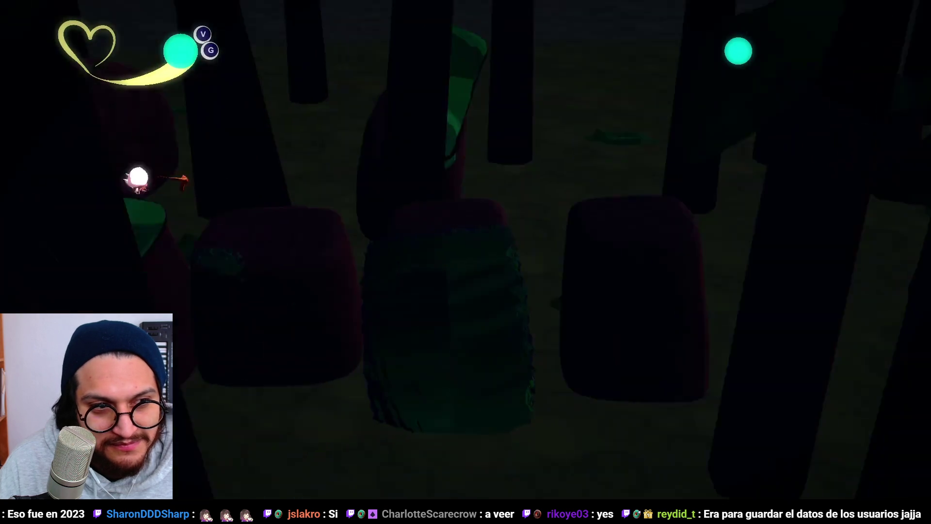
key(a)
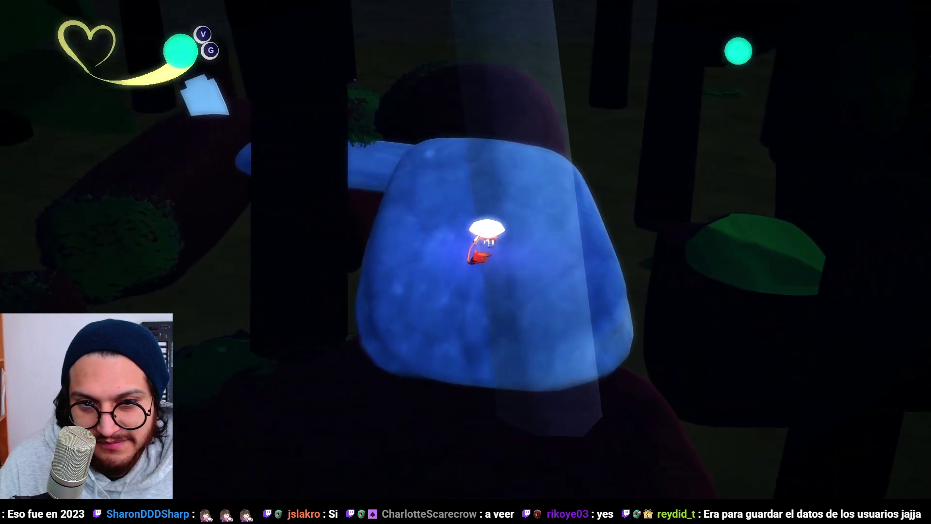
key(w)
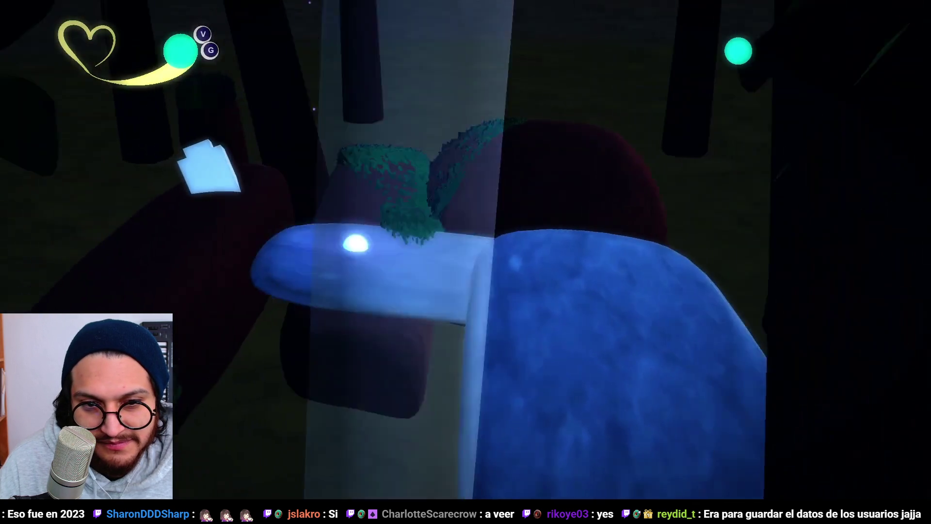
key(a)
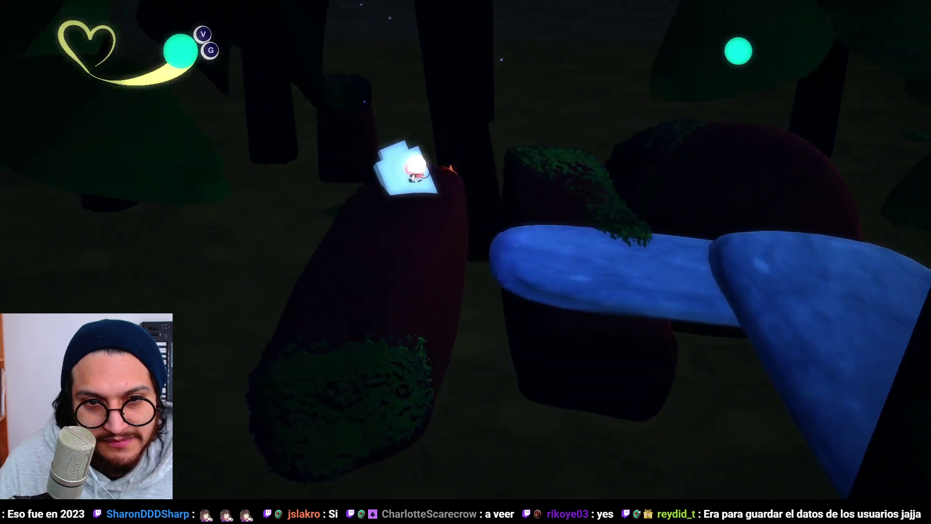
key(a)
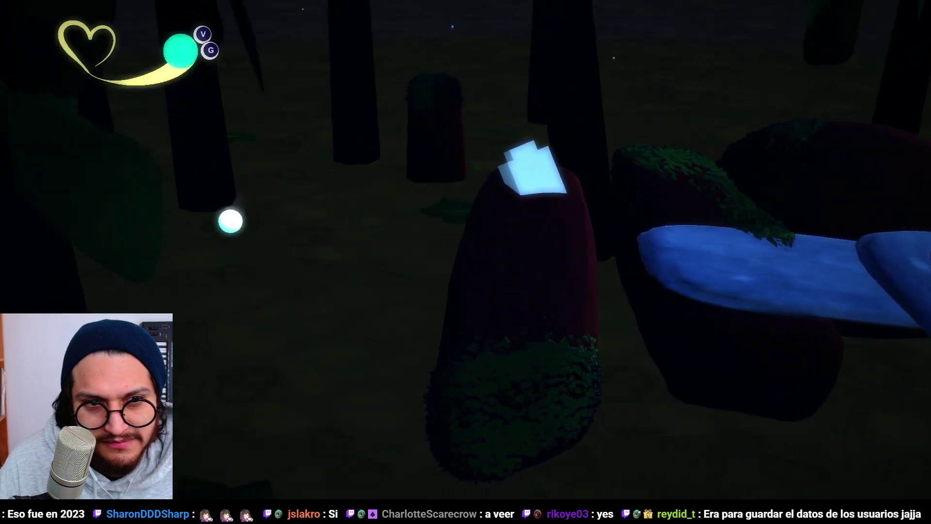
key(a)
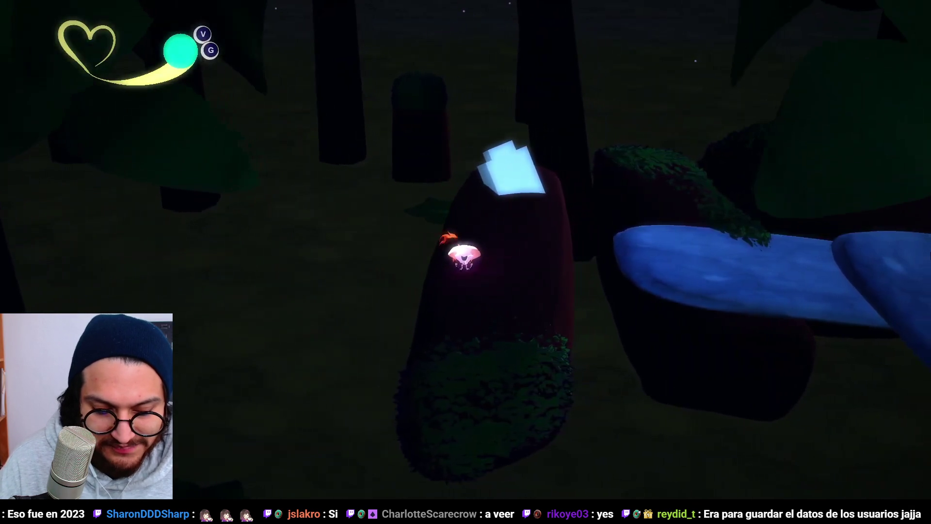
Step: Respawn at the checkpoint, cross the blue log to the ground, then choose to continue playing
key(Escape)
key(Escape)
key(Escape)
key(Down)
key(Return)
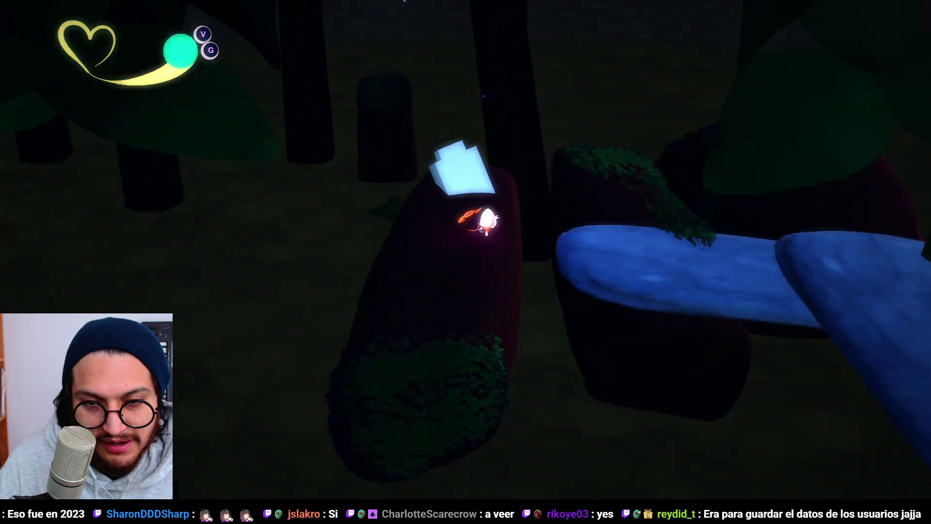
key(space)
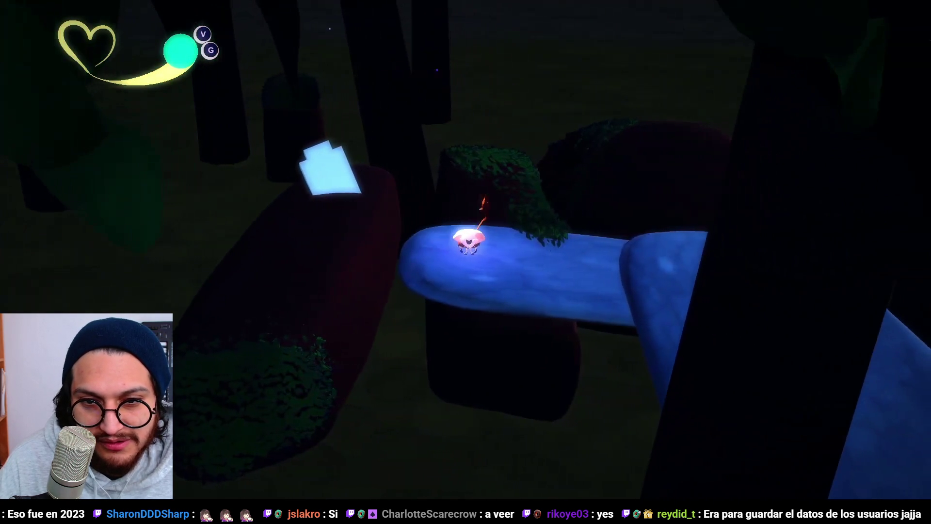
key(d)
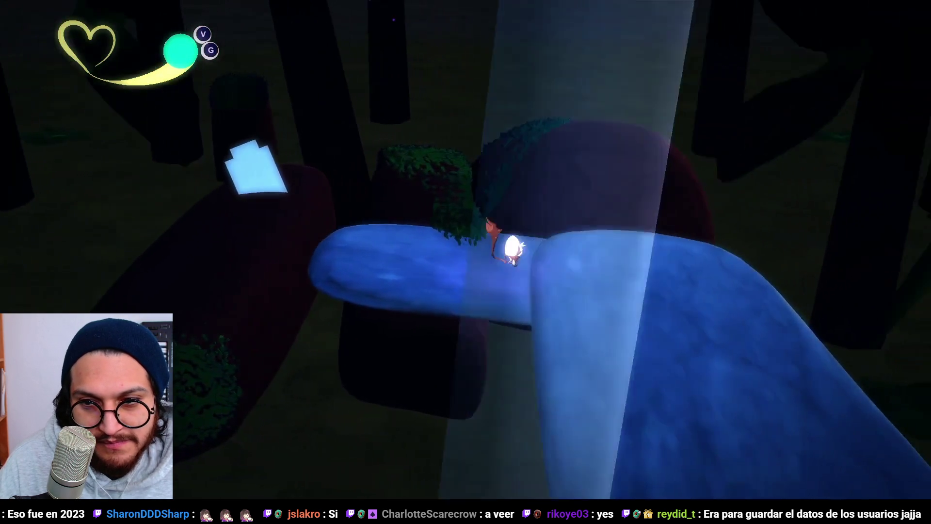
key(s)
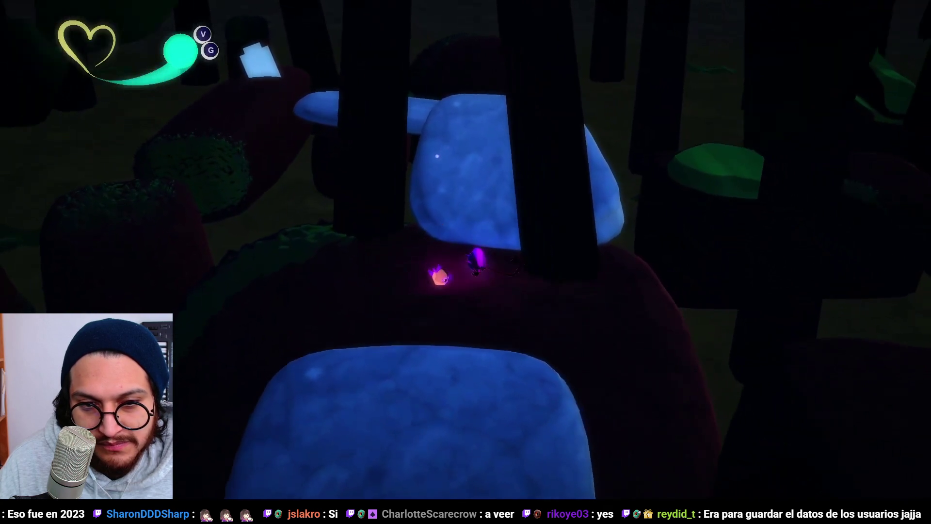
key(Escape)
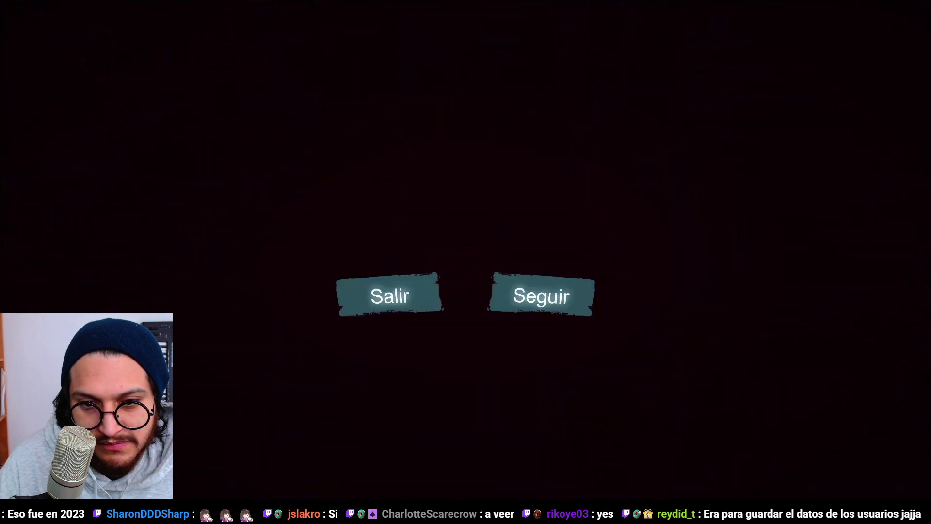
key(Return)
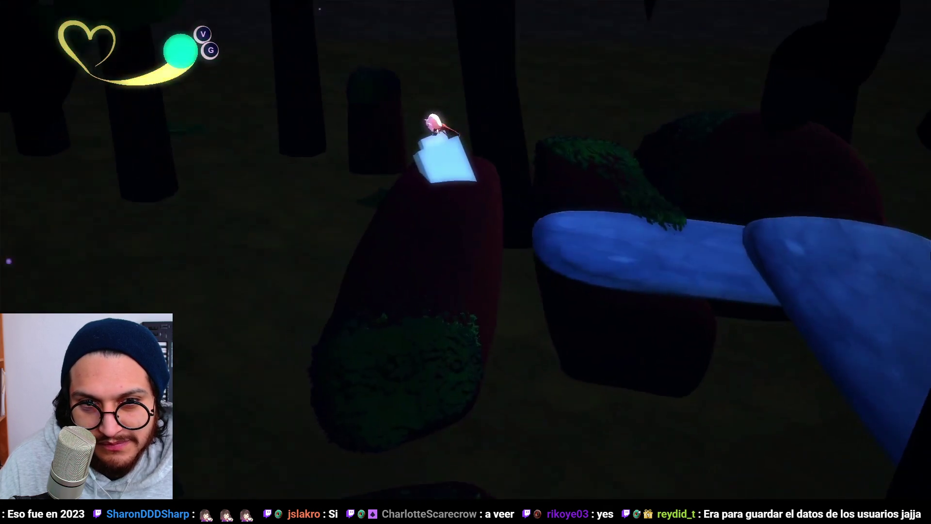
key(s)
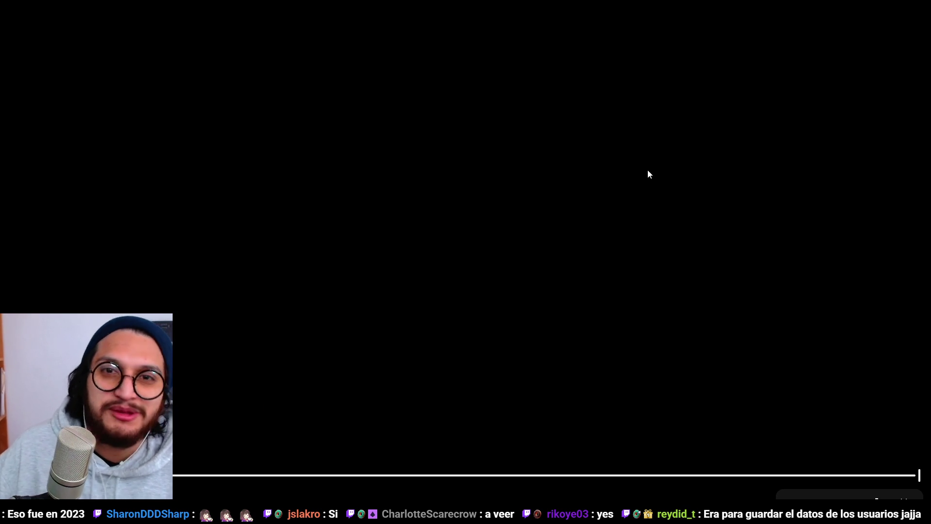
Step: Exit full screen, seek the gameplay video to 0:26 and mute its sound
key(Escape)
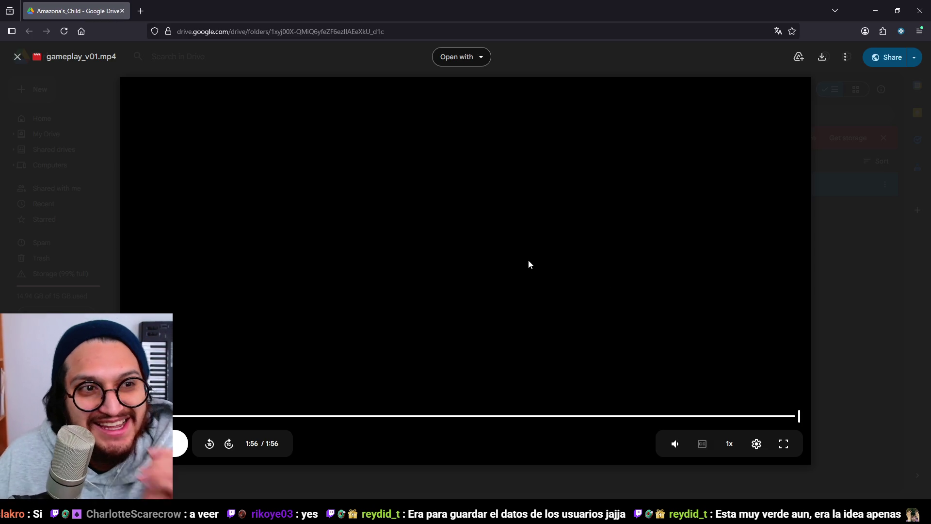
click(286, 416)
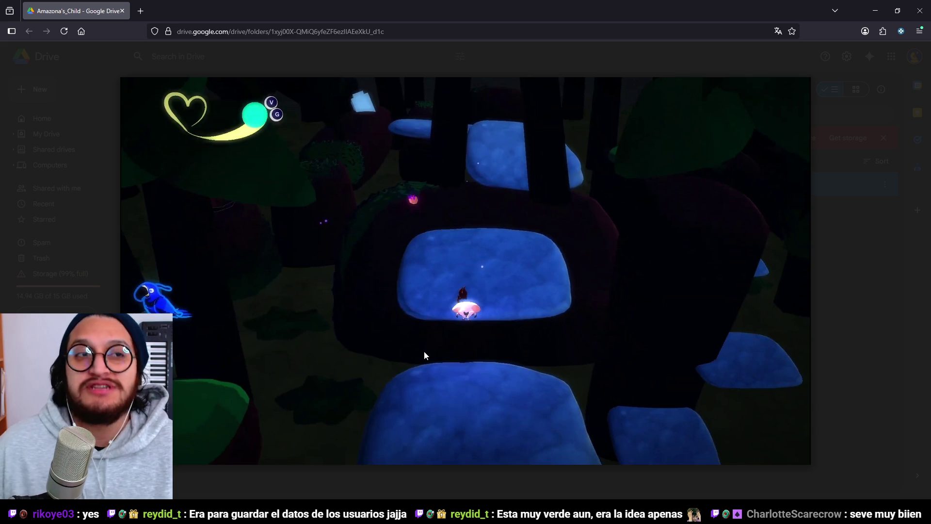
key(alt+Tab)
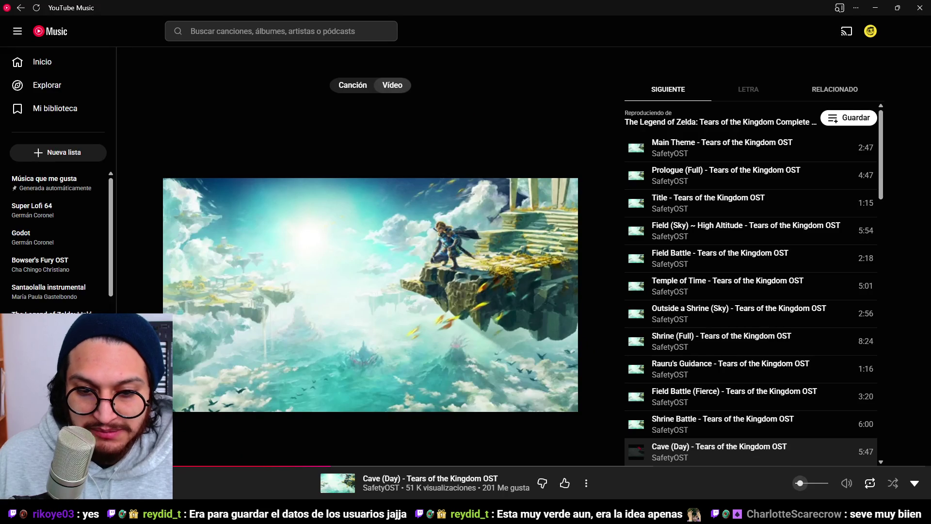
key(alt+Tab)
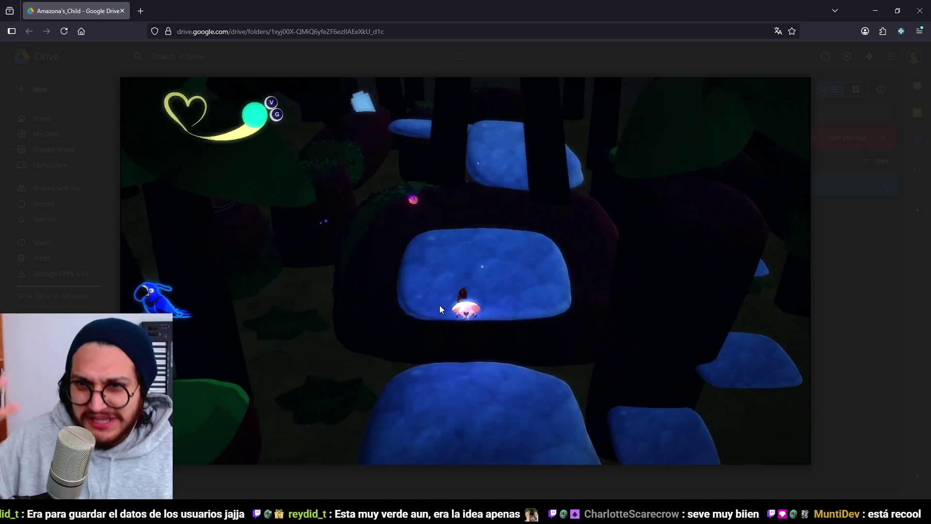
mouse_move(312, 435)
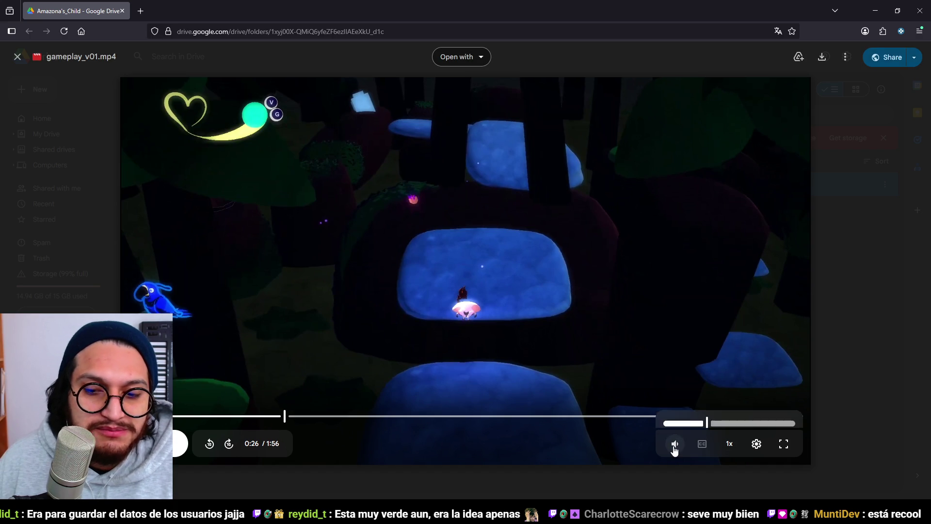
click(675, 449)
Step: Play to about 0:35, then seek back and replay from around 0:31
click(630, 364)
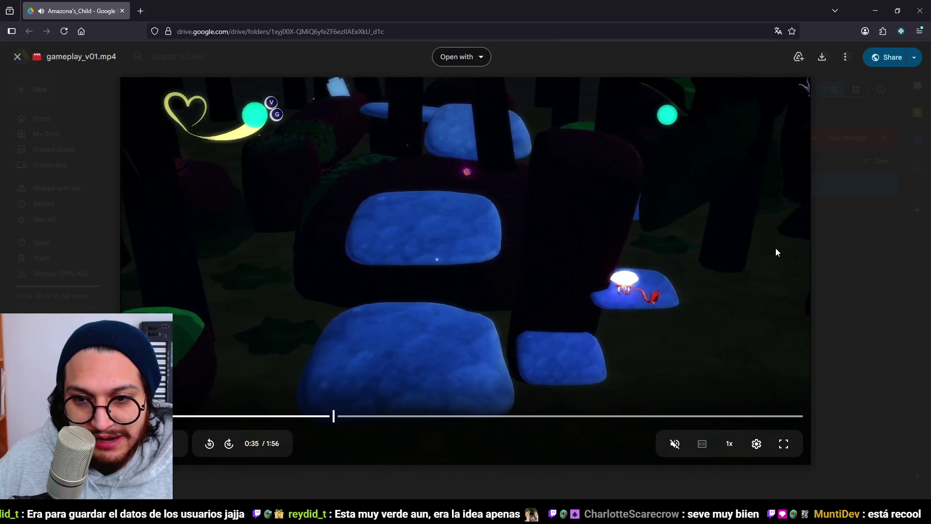
key(space)
click(329, 415)
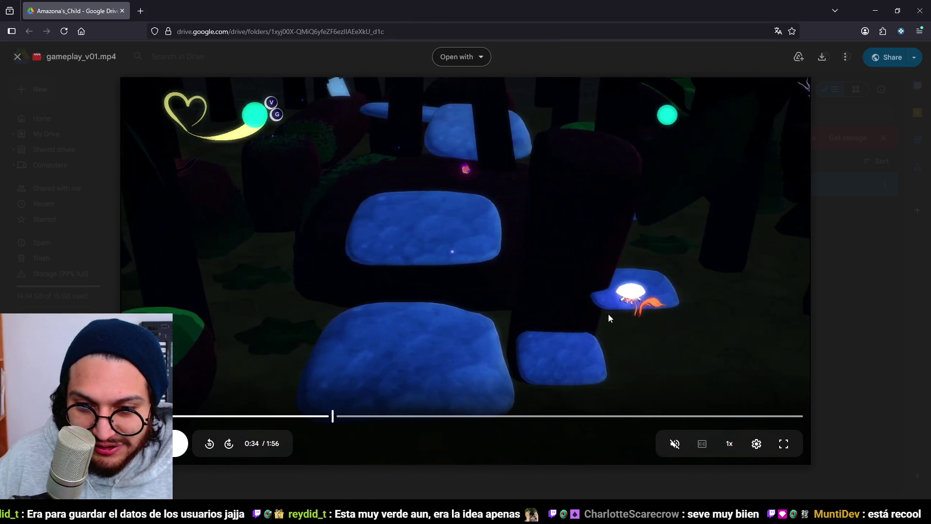
click(315, 415)
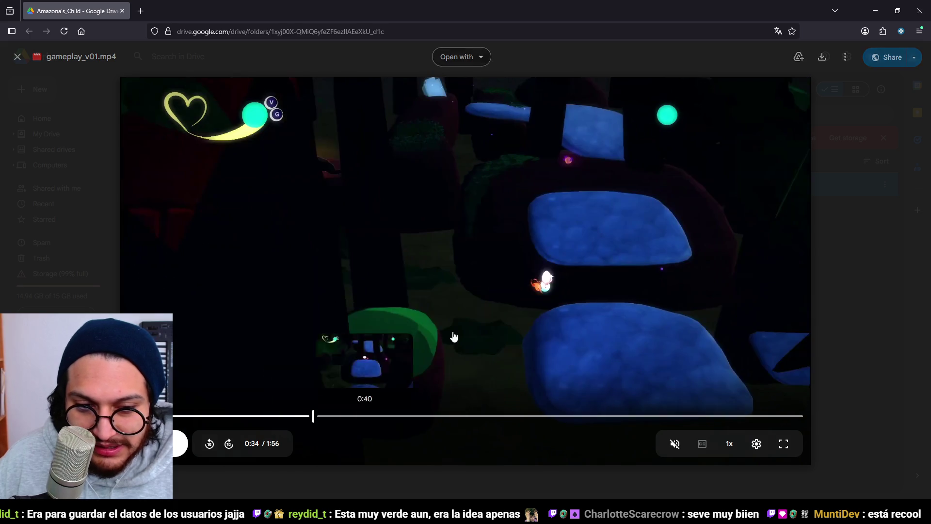
click(607, 287)
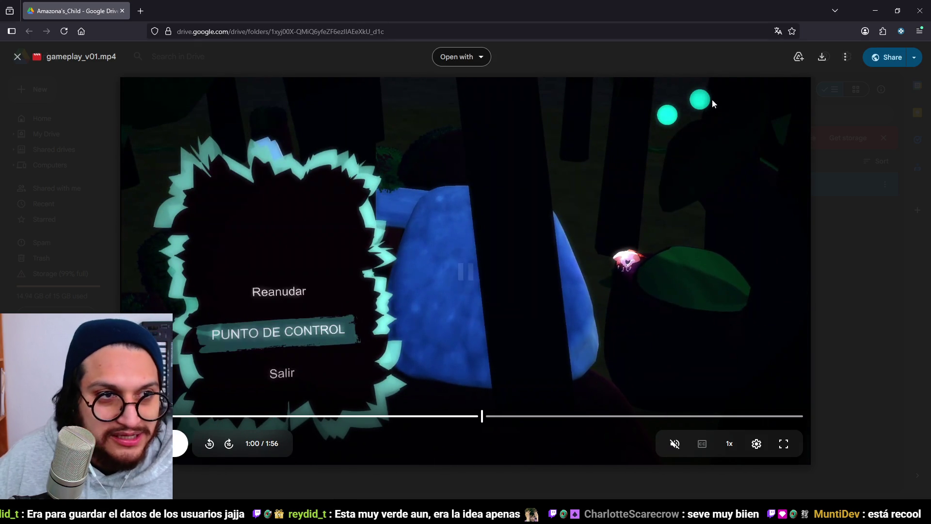
key(alt+Tab)
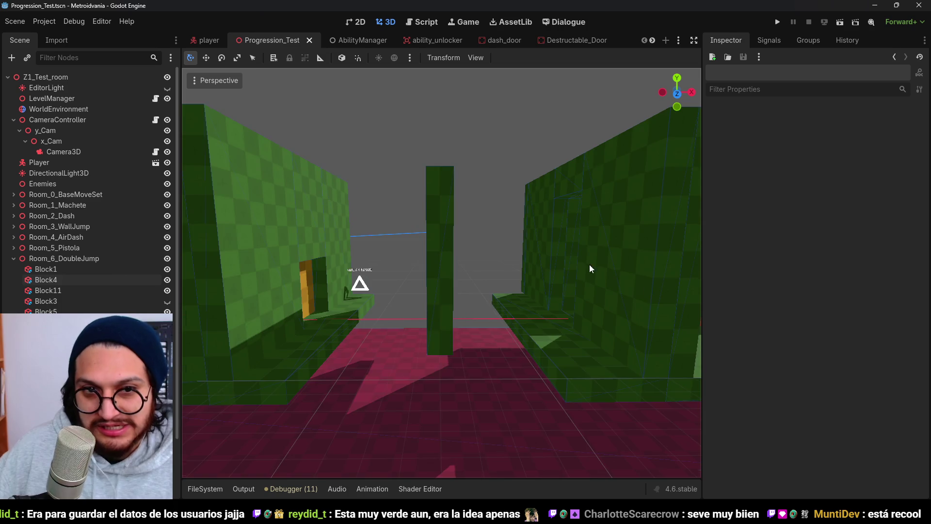
Step: Save the Progression_Test scene, orbit to a frontal view, and skip the music to Cave (Night)
scroll(497, 286, down, 10)
key(ctrl+s)
mouse_move(477, 288)
mouse_down()
mouse_move(615, 257)
mouse_move(505, 271)
mouse_move(556, 275)
mouse_up()
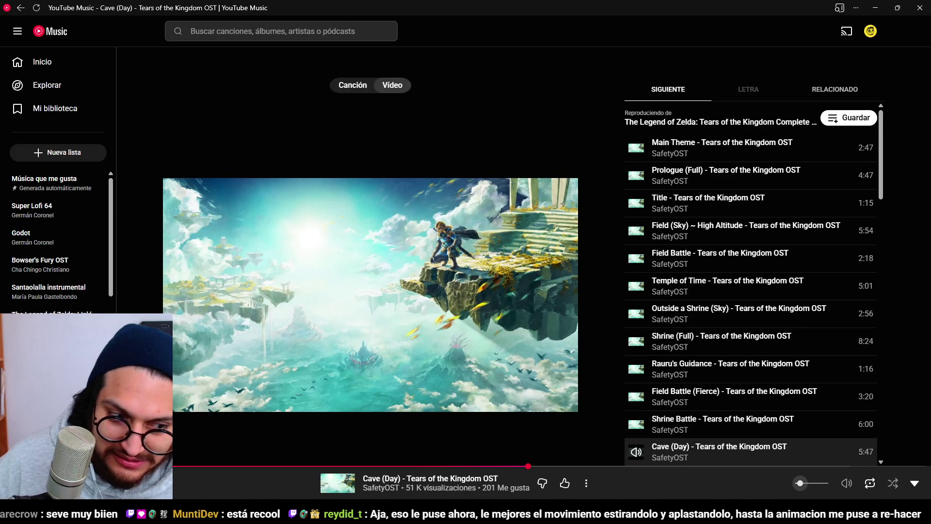
key(shift+n)
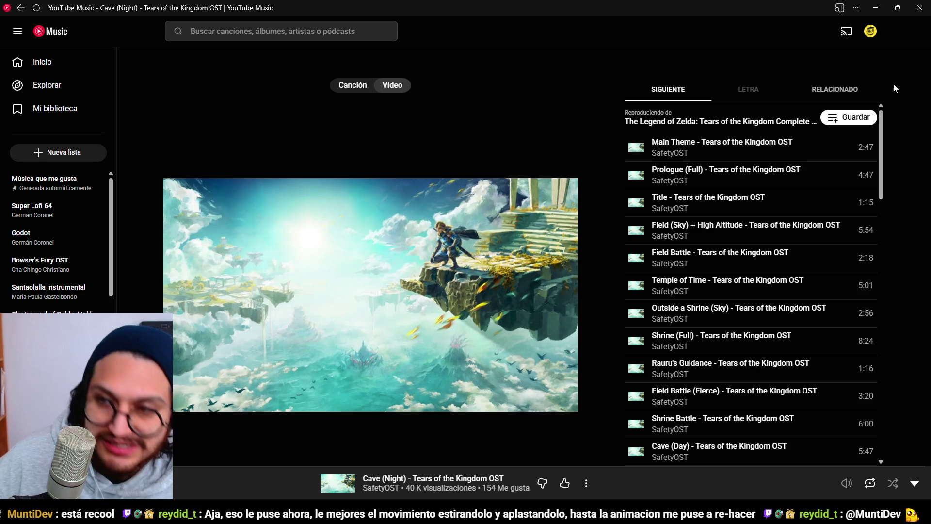
click(882, 10)
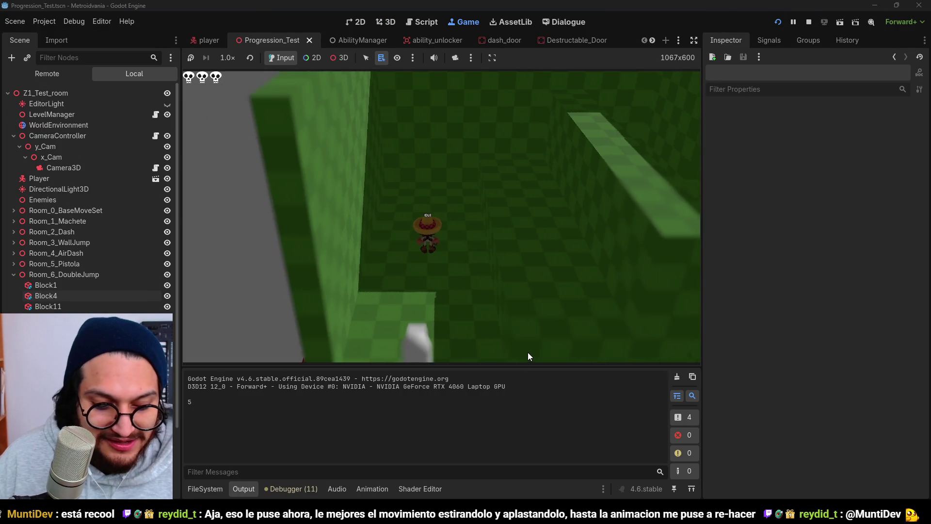
Step: Walk, attack and dash past the wall_jump and air_dash pickups, then stop the test run
key(w)
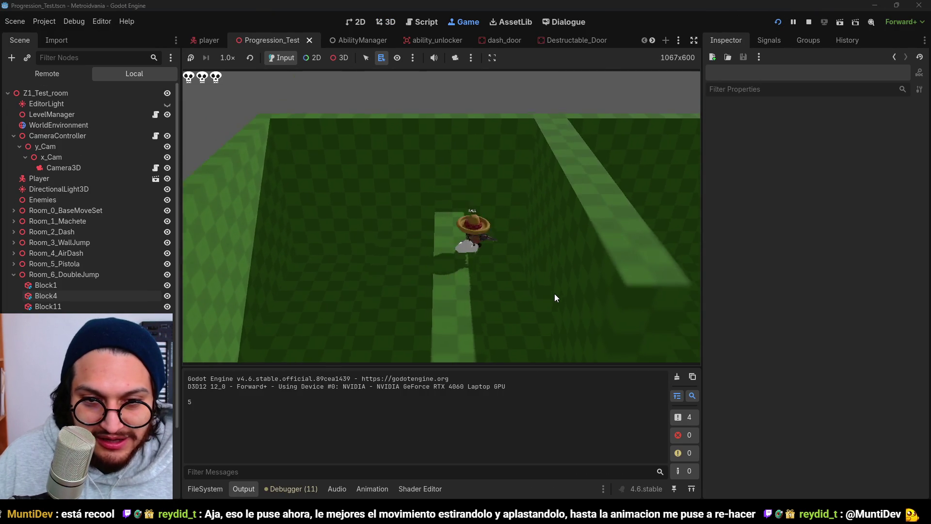
key(w)
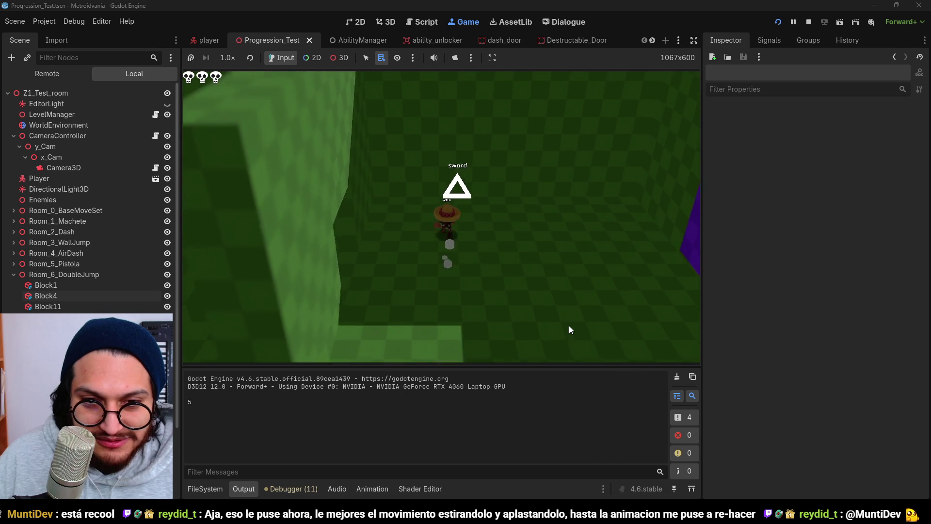
key(w)
click(684, 269)
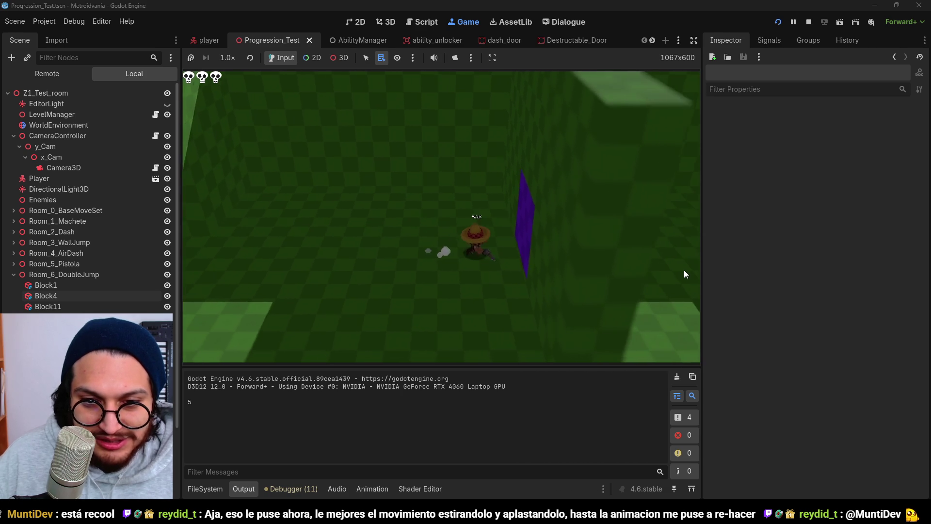
key(w)
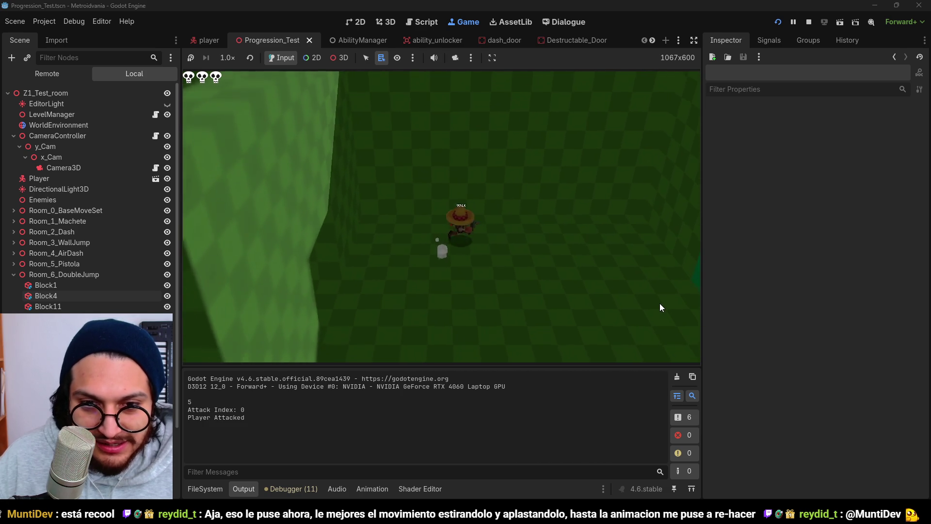
key(w)
click(660, 304)
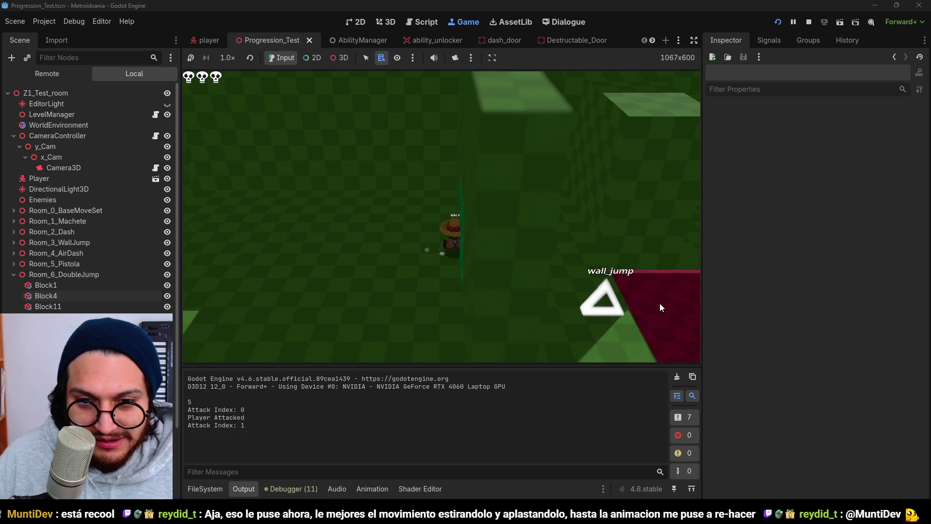
key(shift)
key(w)
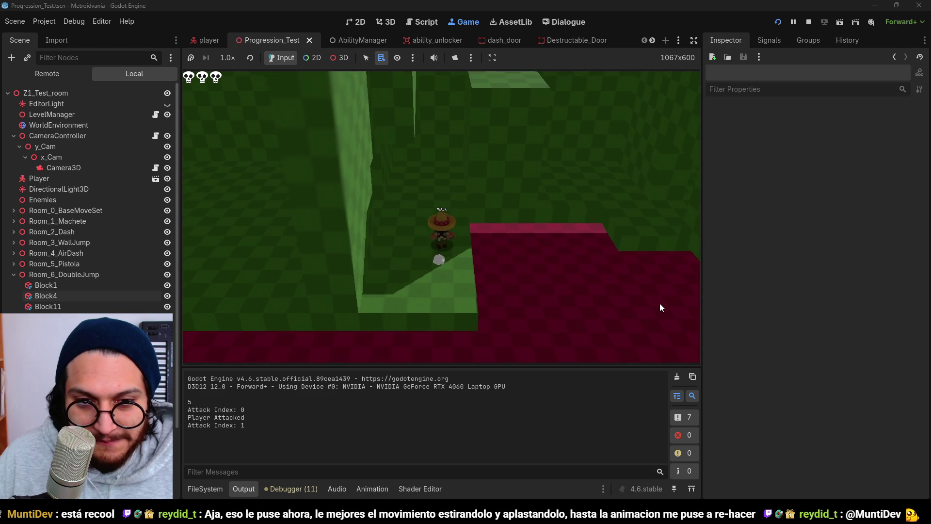
key(w)
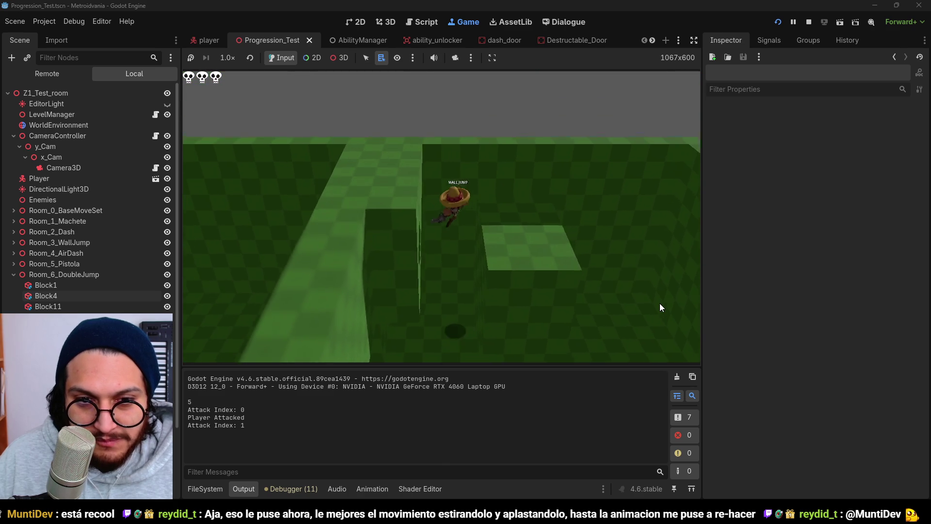
key(w)
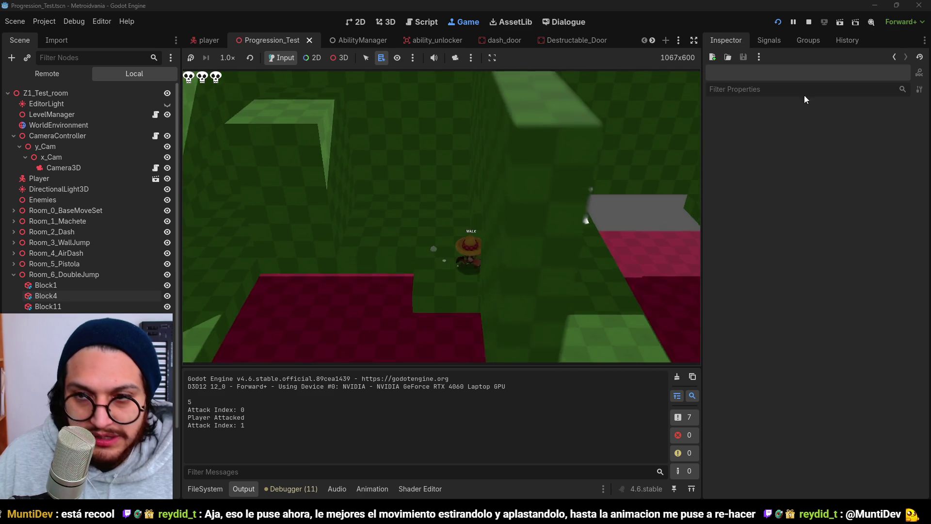
click(810, 22)
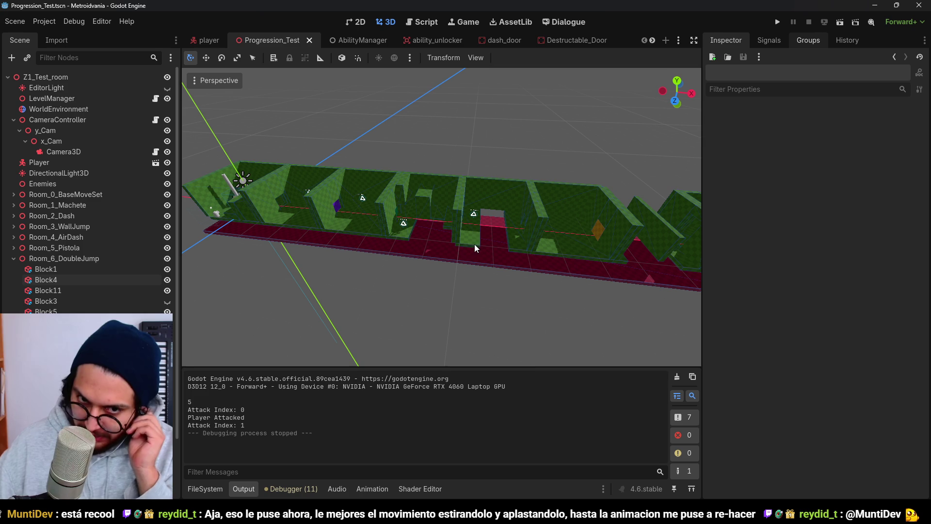
Step: Orbit to a top-down view of the level and collapse the Room_6_DoubleJump node
scroll(609, 199, down, 4)
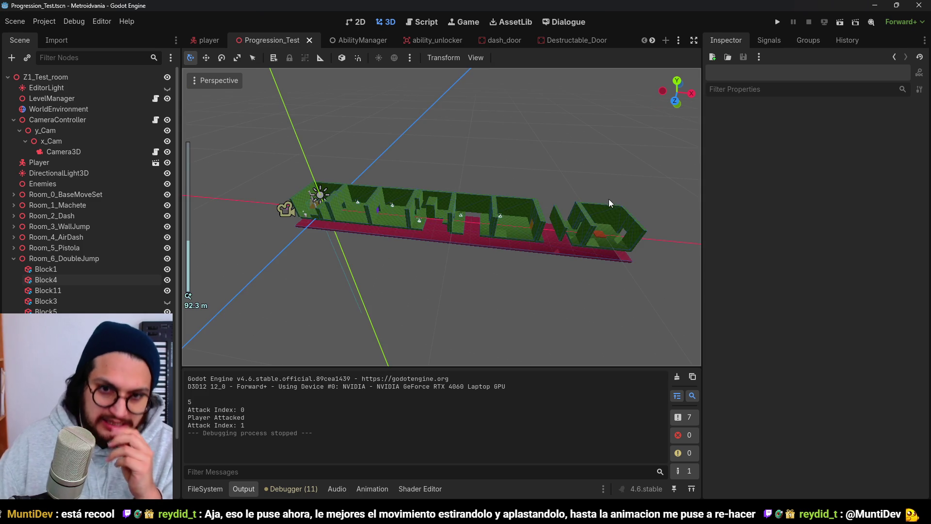
scroll(485, 175, up, 6)
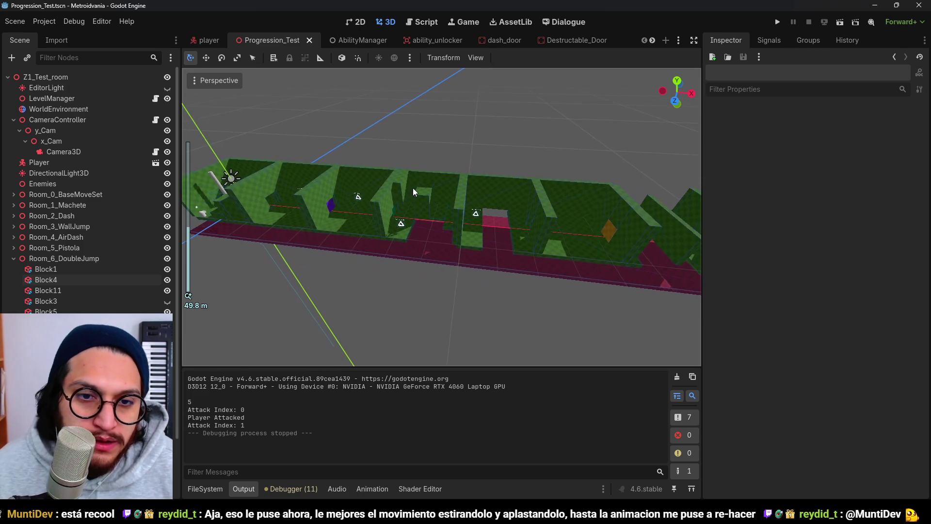
scroll(445, 161, down, 2)
mouse_move(445, 161)
mouse_down()
mouse_move(464, 157)
mouse_move(466, 220)
mouse_move(364, 226)
mouse_move(333, 212)
mouse_move(394, 208)
mouse_up()
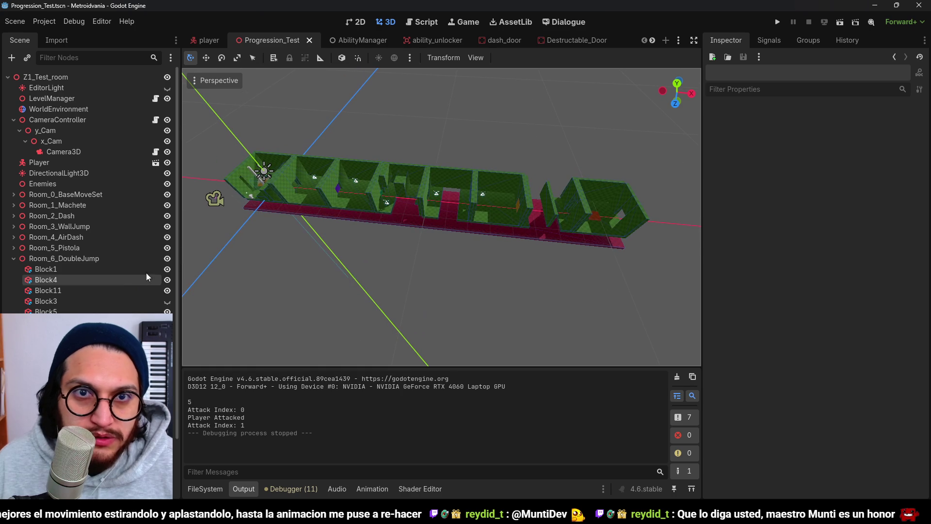
click(13, 259)
Step: Duplicate Progression_Test.tscn in 07_Zones as Non_Linear_Progression_Test.tscn and open the copy
click(205, 488)
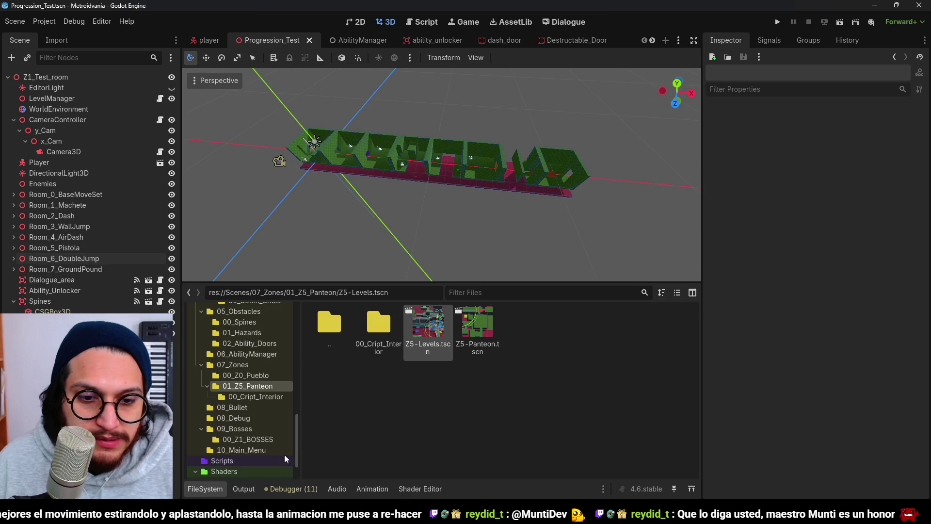
click(250, 368)
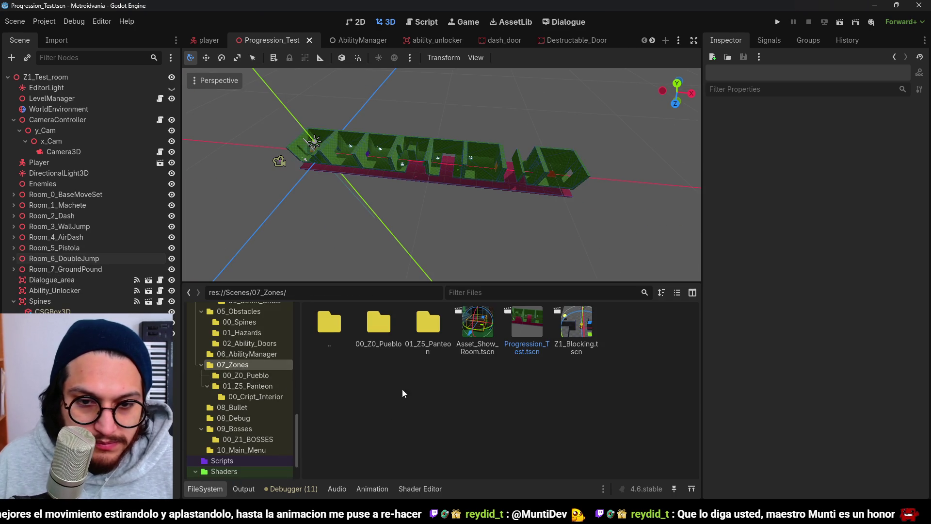
right_click(532, 335)
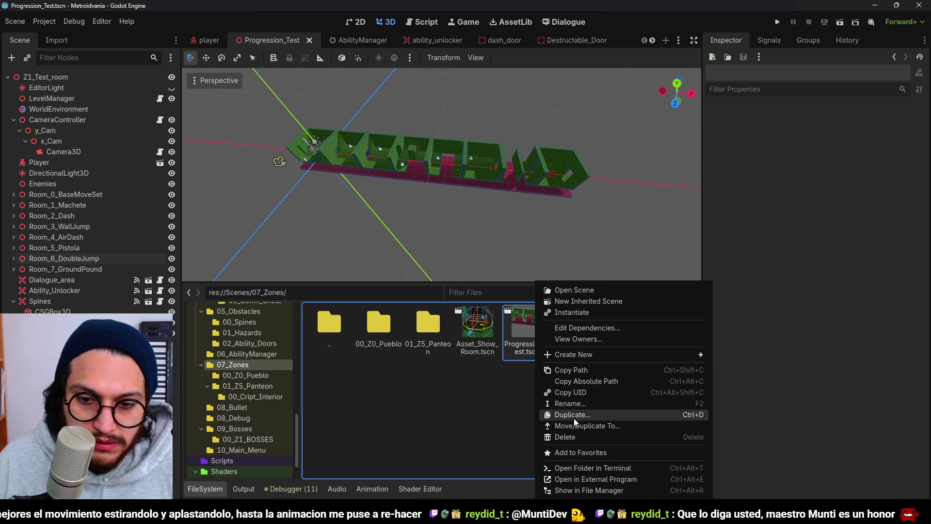
click(573, 414)
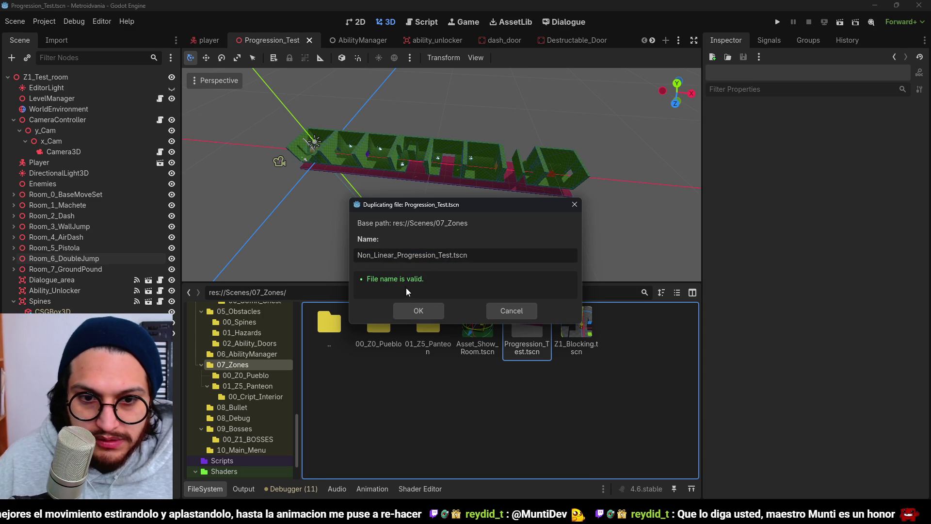
click(418, 310)
double_click(526, 329)
right_click(530, 330)
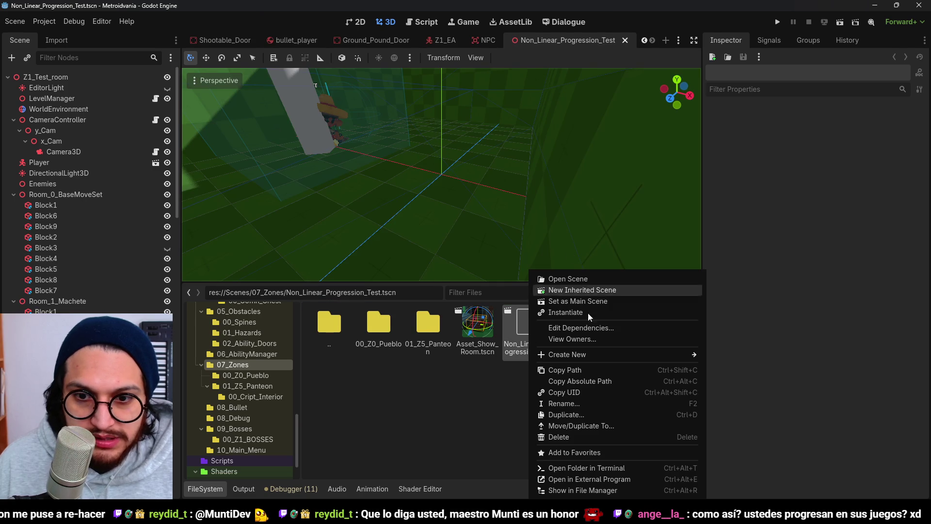
Step: Collapse the FileSystem panel to enlarge the 3D view and save the Non_Linear_Progression_Test scene
click(579, 312)
click(210, 489)
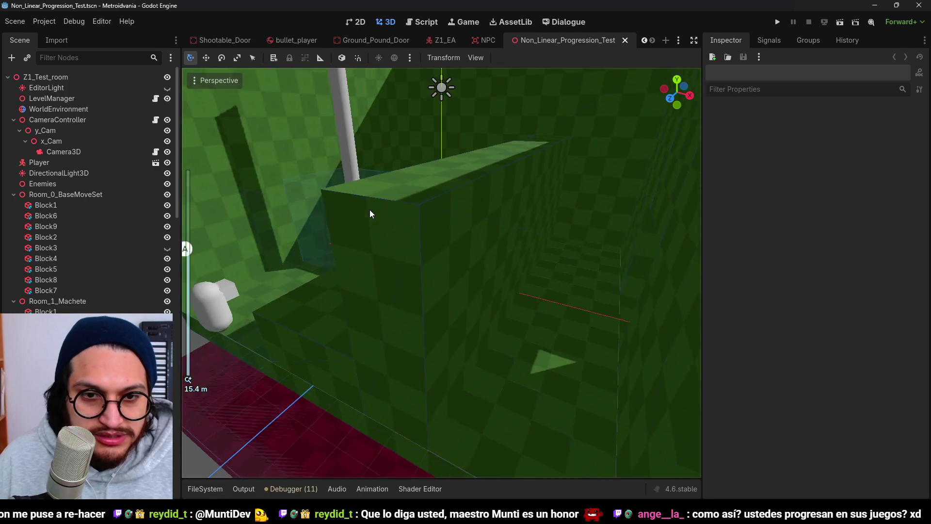
scroll(379, 218, down, 10)
scroll(482, 343, up, 6)
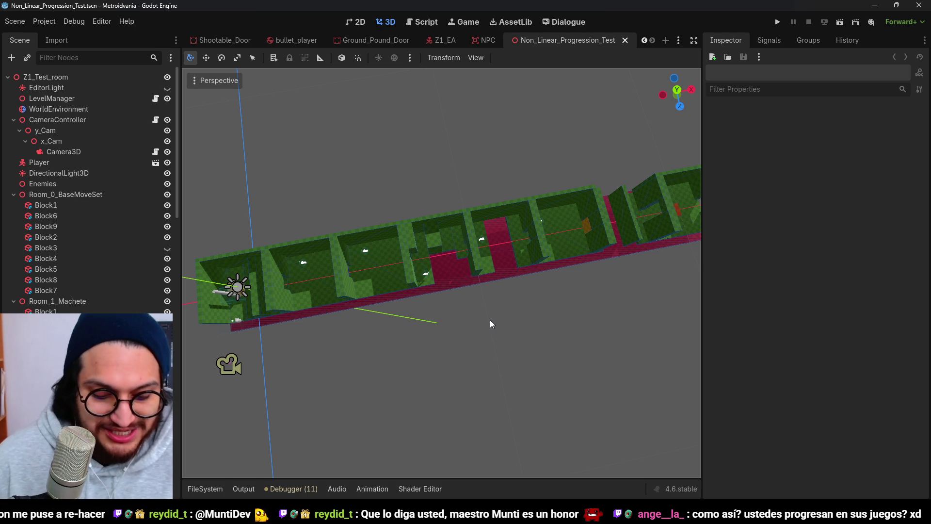
key(ctrl+s)
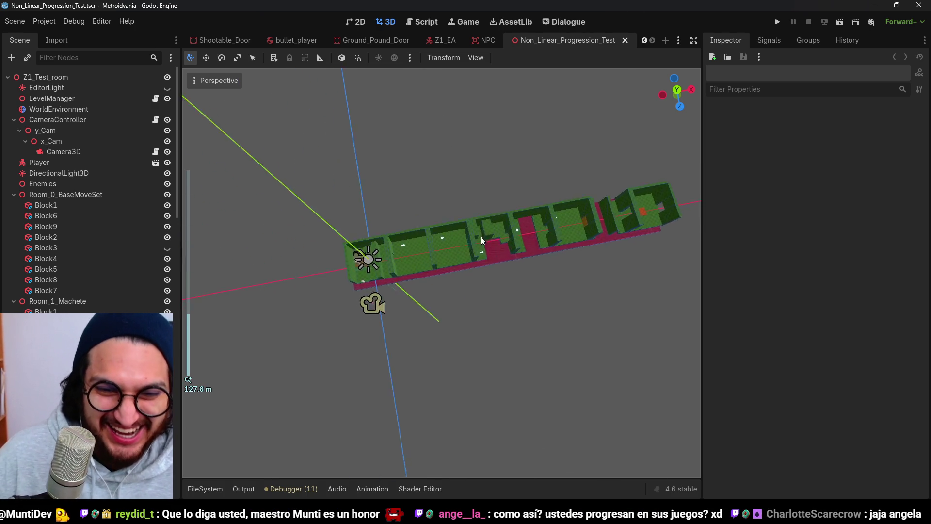
Step: View the level layout from the top view and from an angled orbit
scroll(447, 237, up, 3)
key(KP_7)
scroll(446, 237, up, 5)
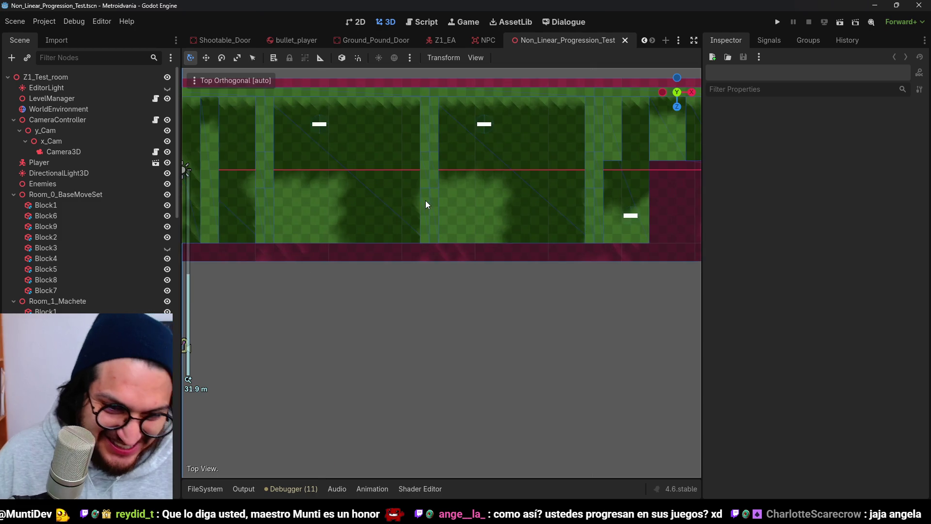
mouse_move(342, 216)
mouse_down()
mouse_move(477, 255)
mouse_move(436, 323)
mouse_move(436, 231)
mouse_move(441, 259)
mouse_up()
key(KP_7)
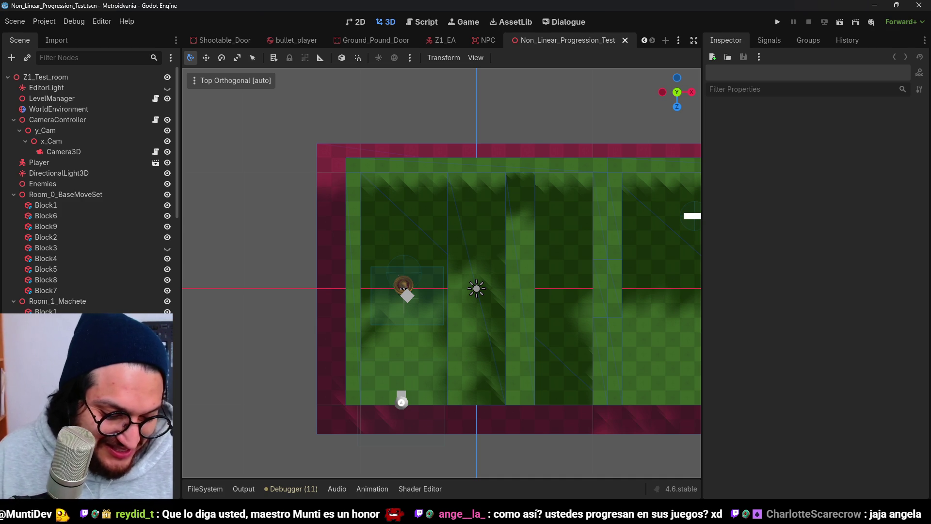
Step: Orbit around the starting room and tilt to an angled top-down view of the rooms
scroll(464, 457, down, 3)
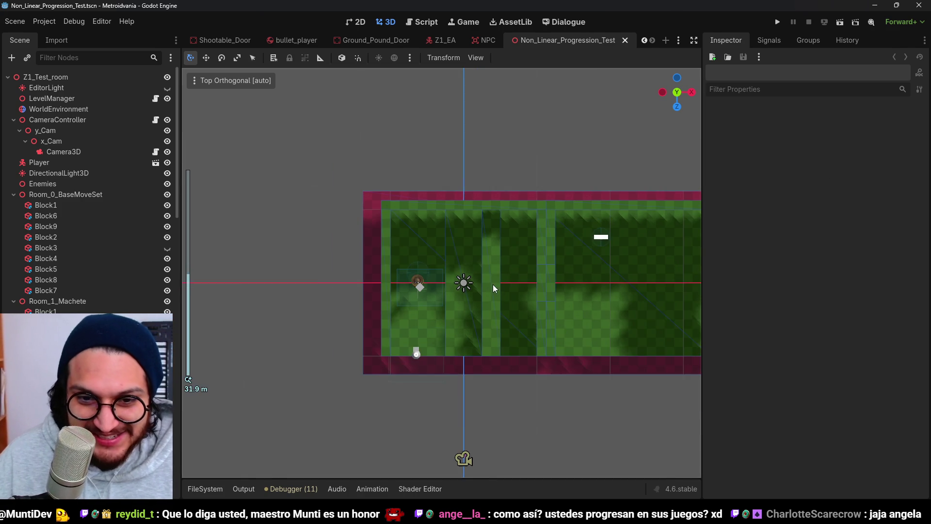
drag(470, 459, 533, 235)
scroll(532, 236, up, 5)
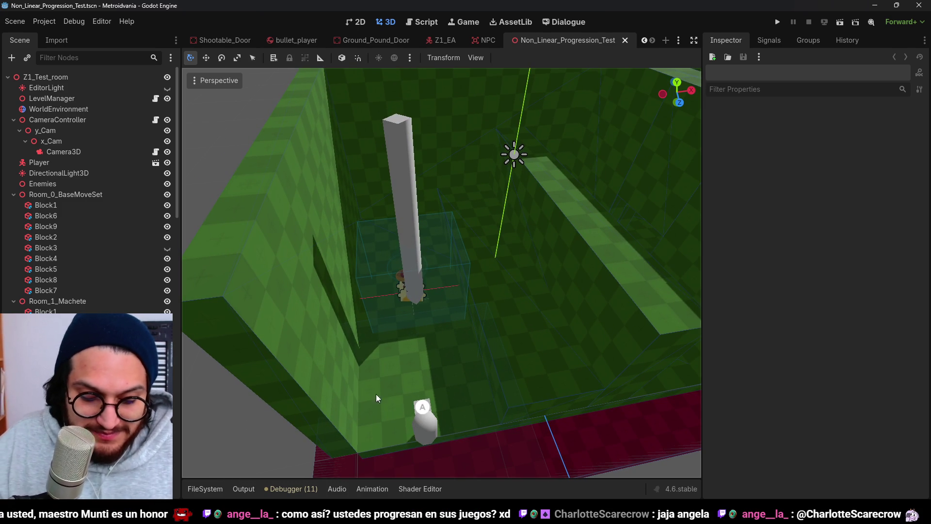
scroll(595, 190, down, 10)
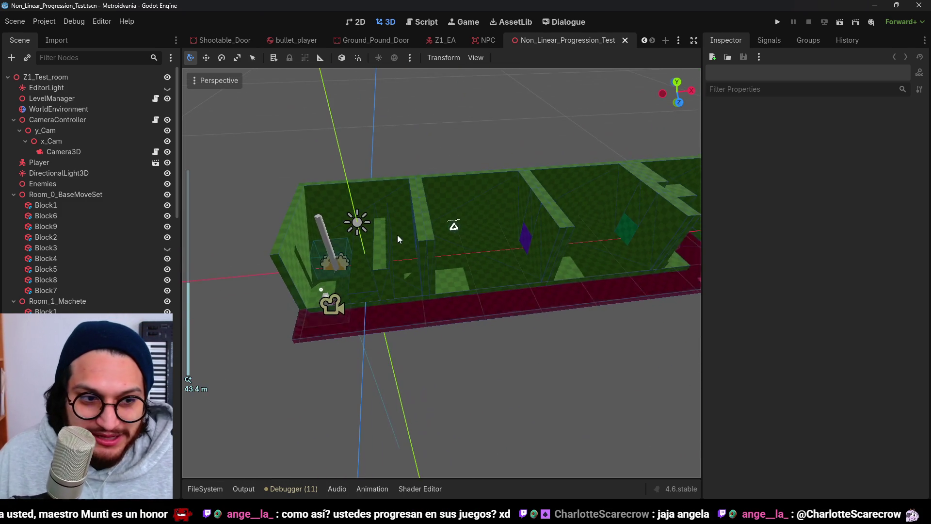
scroll(378, 284, down, 2)
mouse_move(378, 283)
mouse_down()
mouse_move(413, 277)
mouse_move(400, 338)
mouse_move(439, 339)
mouse_move(389, 327)
mouse_move(443, 205)
mouse_move(436, 223)
mouse_move(458, 228)
mouse_move(464, 263)
mouse_move(459, 234)
mouse_move(431, 215)
mouse_up()
scroll(444, 205, up, 10)
scroll(457, 220, down, 5)
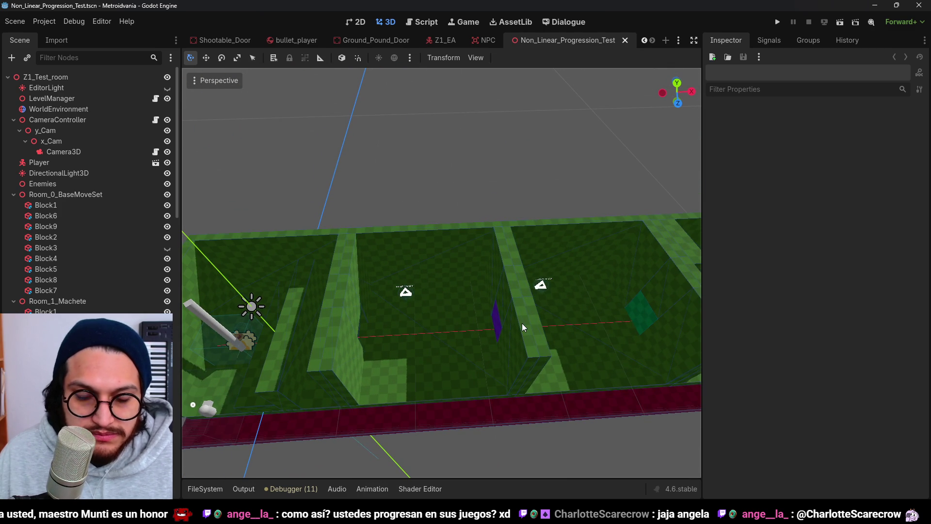
scroll(522, 323, down, 5)
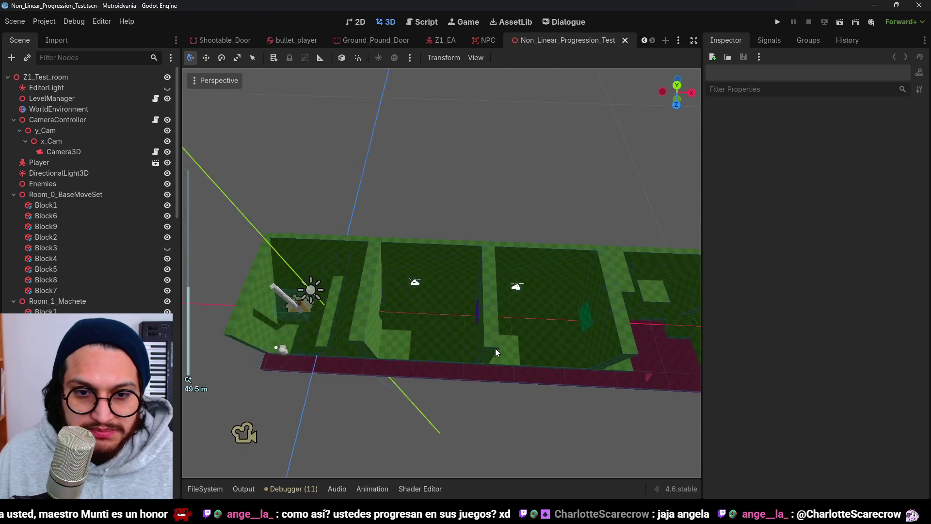
scroll(495, 347, up, 7)
scroll(518, 325, down, 8)
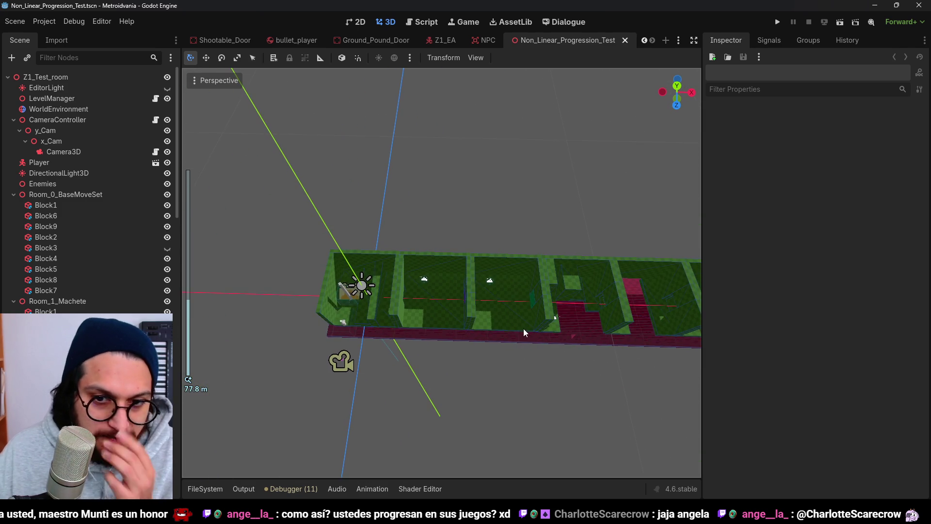
scroll(518, 319, up, 8)
drag(433, 263, 438, 293)
scroll(440, 297, down, 3)
mouse_move(517, 343)
mouse_down()
mouse_move(468, 246)
mouse_move(451, 251)
mouse_move(451, 273)
mouse_up()
scroll(451, 250, up, 2)
scroll(450, 250, up, 2)
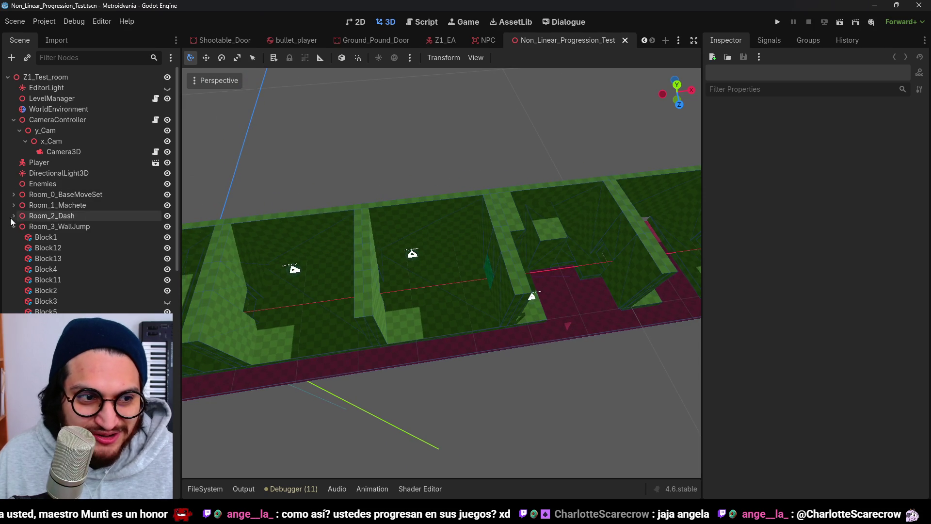
click(13, 236)
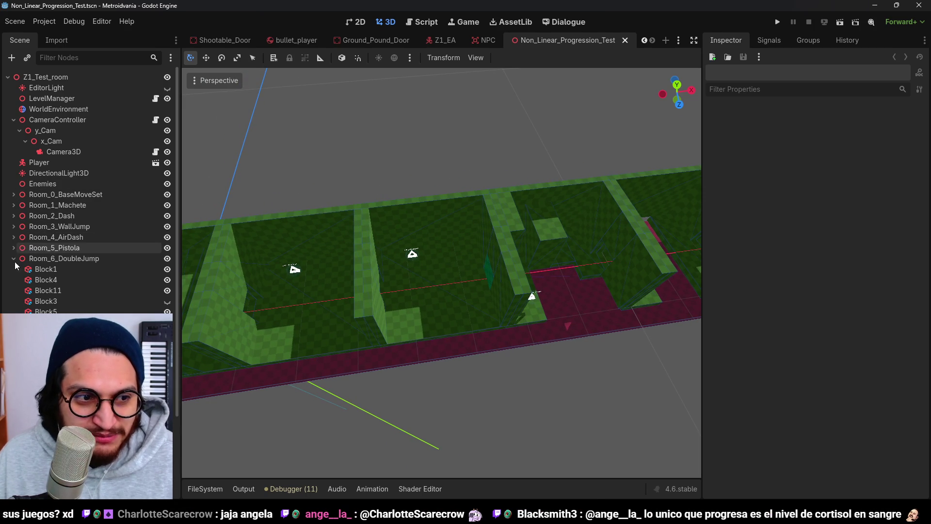
click(13, 258)
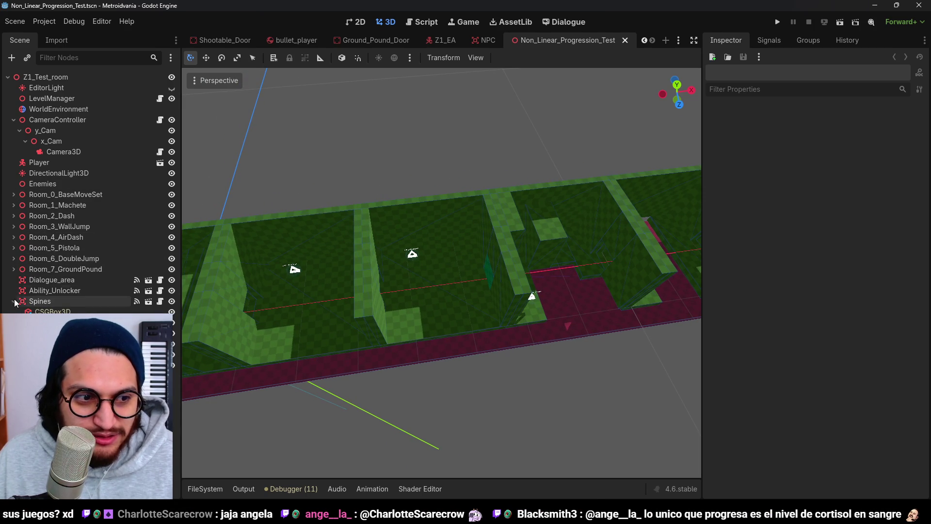
scroll(535, 261, down, 10)
scroll(517, 292, up, 2)
mouse_move(517, 292)
mouse_down()
mouse_move(443, 307)
mouse_move(449, 285)
mouse_move(415, 269)
mouse_move(476, 275)
mouse_move(292, 244)
mouse_move(261, 253)
mouse_move(467, 271)
mouse_move(469, 214)
mouse_move(418, 231)
mouse_move(615, 256)
mouse_move(644, 270)
mouse_move(441, 284)
mouse_move(409, 295)
mouse_move(518, 284)
mouse_up()
scroll(469, 214, up, 3)
scroll(518, 284, up, 2)
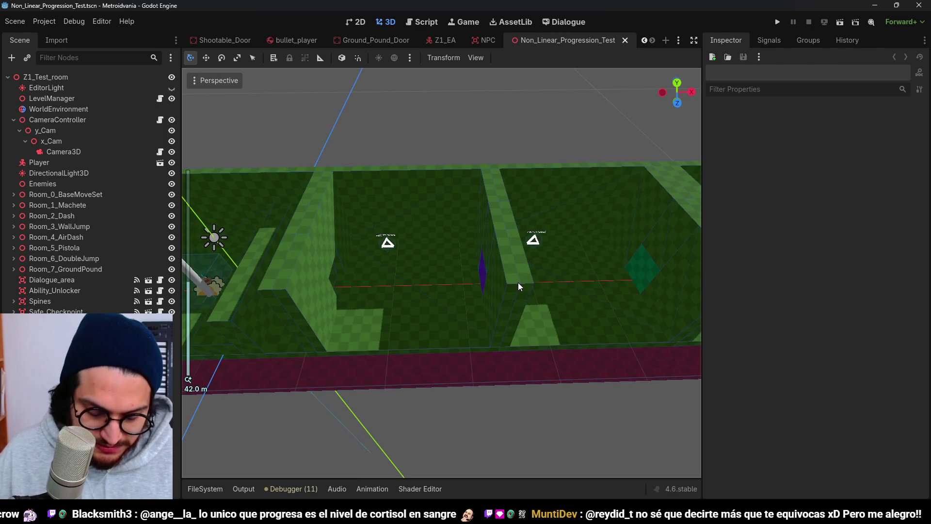
scroll(422, 330, up, 2)
mouse_move(422, 330)
mouse_down()
mouse_move(466, 278)
mouse_move(406, 222)
mouse_move(403, 241)
mouse_up()
mouse_move(522, 295)
mouse_down()
mouse_move(431, 263)
mouse_move(446, 272)
mouse_move(392, 274)
mouse_move(520, 270)
mouse_up()
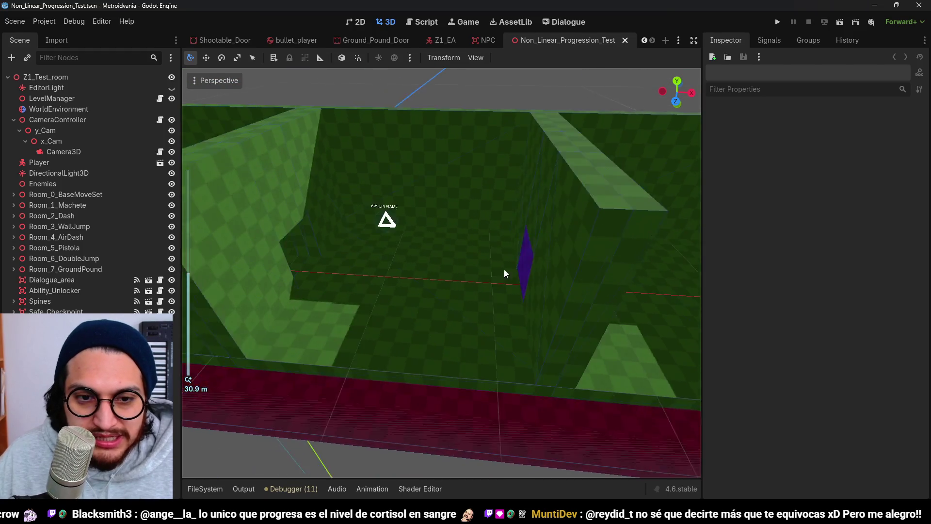
scroll(480, 268, up, 4)
scroll(468, 307, down, 3)
mouse_move(468, 307)
mouse_down()
mouse_move(484, 256)
mouse_move(452, 228)
mouse_move(464, 237)
mouse_up()
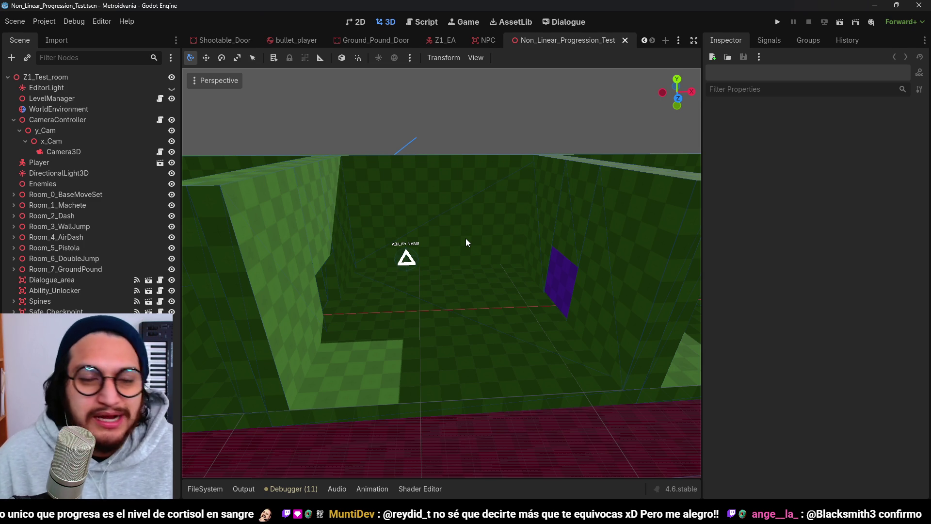
Step: Save with Ctrl+S, then orbit over the rooms' walls and the whole row of rooms
scroll(466, 238, down, 10)
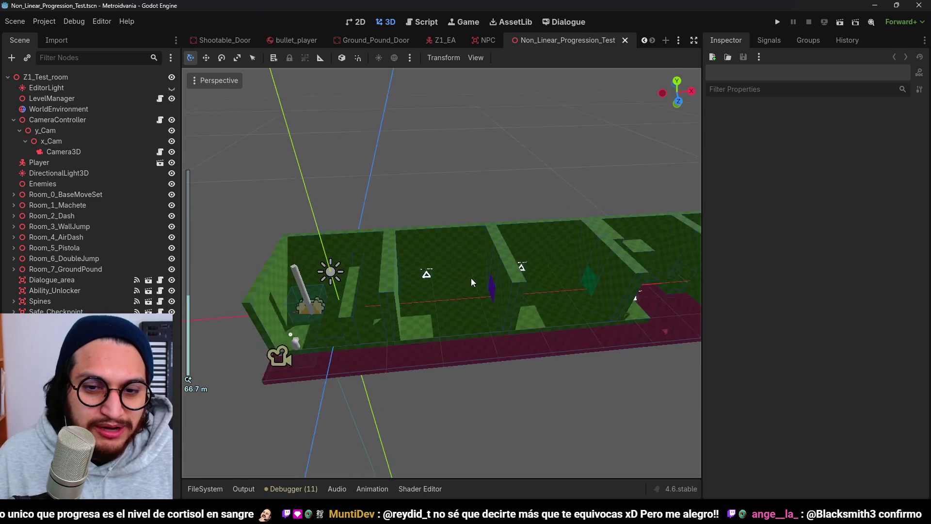
key(ctrl+s)
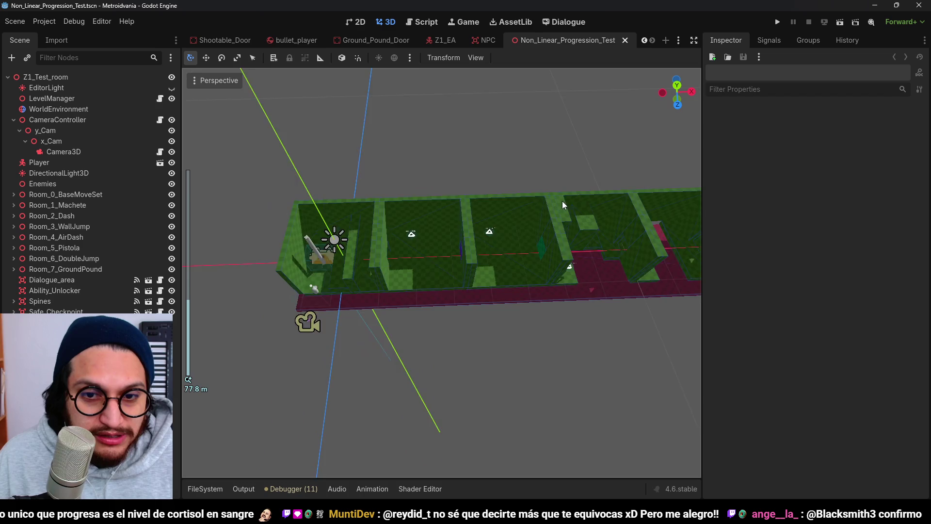
scroll(411, 230, up, 4)
scroll(510, 176, down, 2)
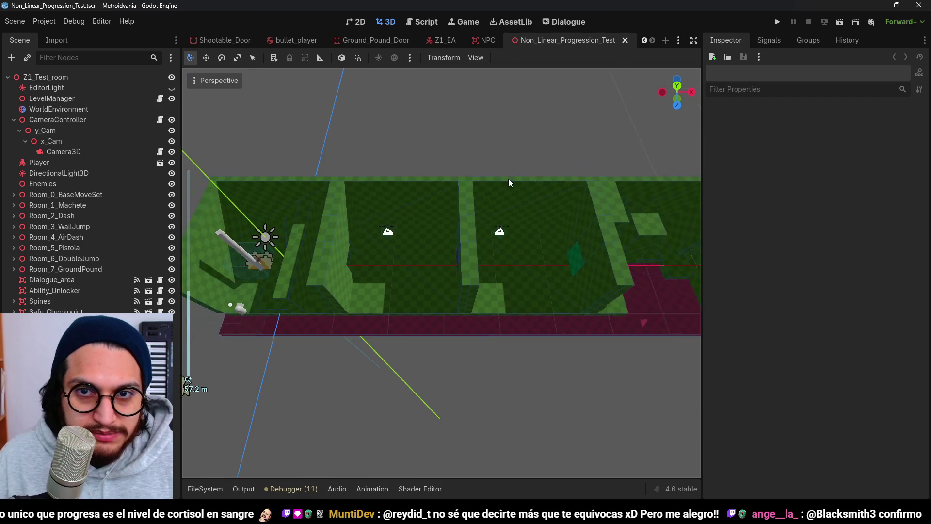
scroll(453, 216, up, 4)
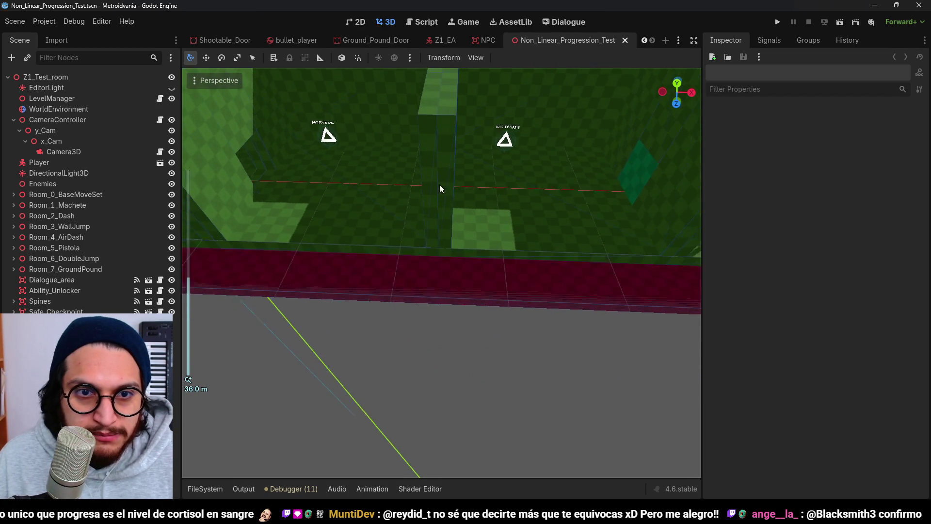
mouse_move(439, 184)
mouse_down()
mouse_move(453, 210)
mouse_move(515, 173)
mouse_move(463, 176)
mouse_up()
scroll(464, 176, down, 5)
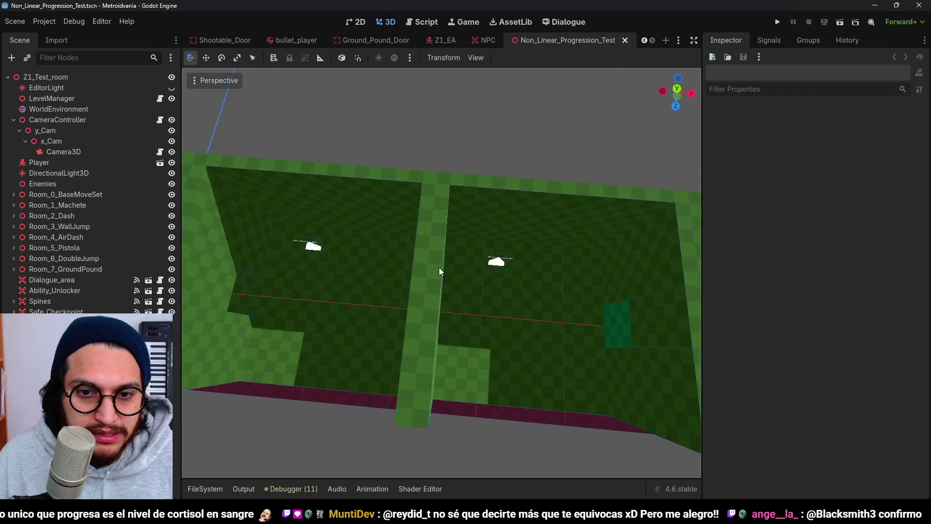
mouse_move(439, 274)
mouse_down()
mouse_move(485, 295)
mouse_move(450, 306)
mouse_move(456, 195)
mouse_move(476, 205)
mouse_move(440, 321)
mouse_move(402, 308)
mouse_move(474, 218)
mouse_up()
scroll(450, 294, up, 2)
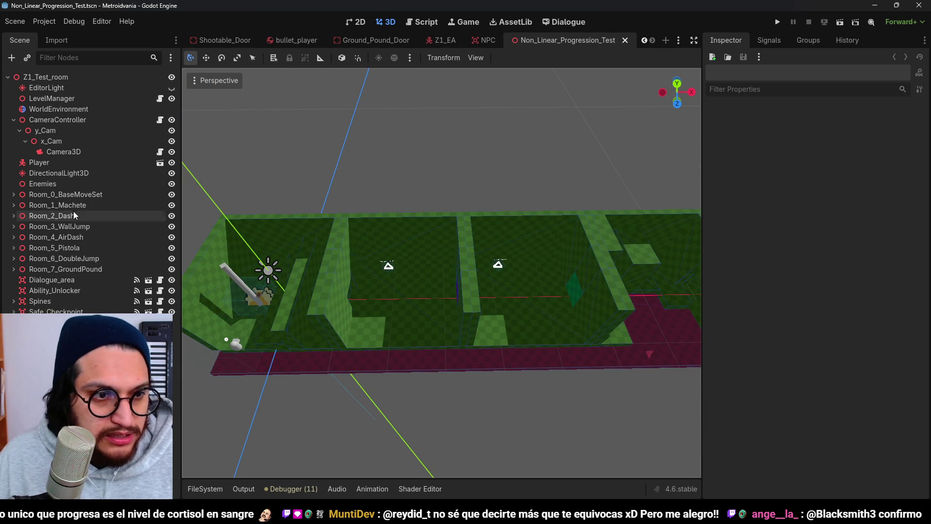
Step: Move Room_2_Dash up out of the main corridor in the top view
click(73, 206)
click(86, 216)
key(KP_7)
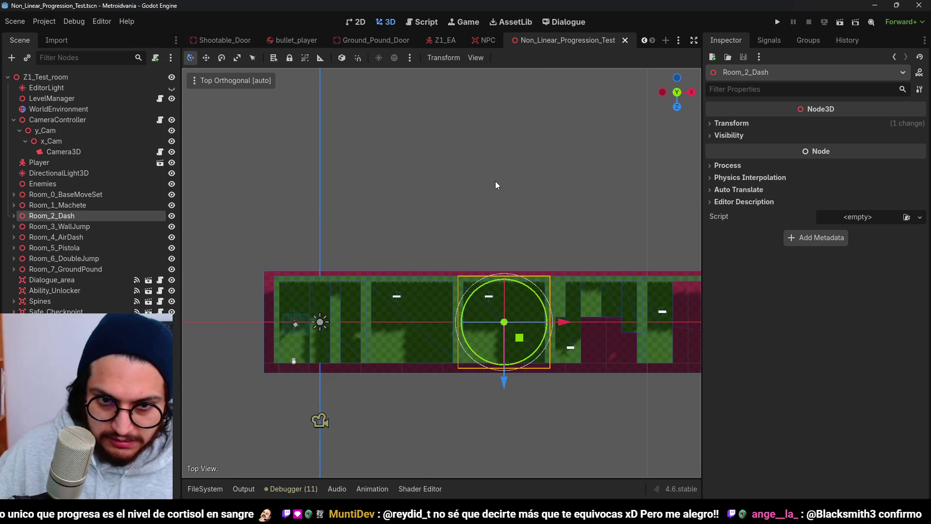
mouse_move(521, 338)
mouse_down()
mouse_move(435, 218)
mouse_move(422, 228)
mouse_move(428, 235)
mouse_up()
mouse_move(476, 279)
mouse_down()
mouse_move(478, 175)
mouse_move(505, 258)
mouse_move(424, 297)
mouse_move(347, 250)
mouse_move(557, 226)
mouse_move(477, 243)
mouse_move(490, 273)
mouse_move(558, 260)
mouse_move(377, 248)
mouse_move(403, 248)
mouse_up()
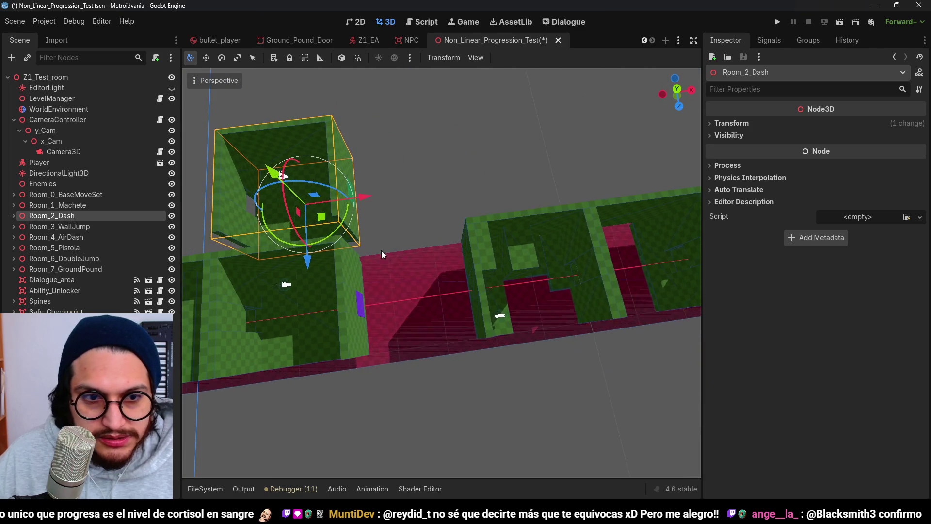
Step: Move Room_3_WallJump up beside Room_2_Dash, to (-57, 0, -20)
click(46, 227)
mouse_move(430, 282)
mouse_down()
mouse_move(458, 273)
mouse_move(520, 220)
mouse_move(507, 175)
mouse_move(505, 222)
mouse_up()
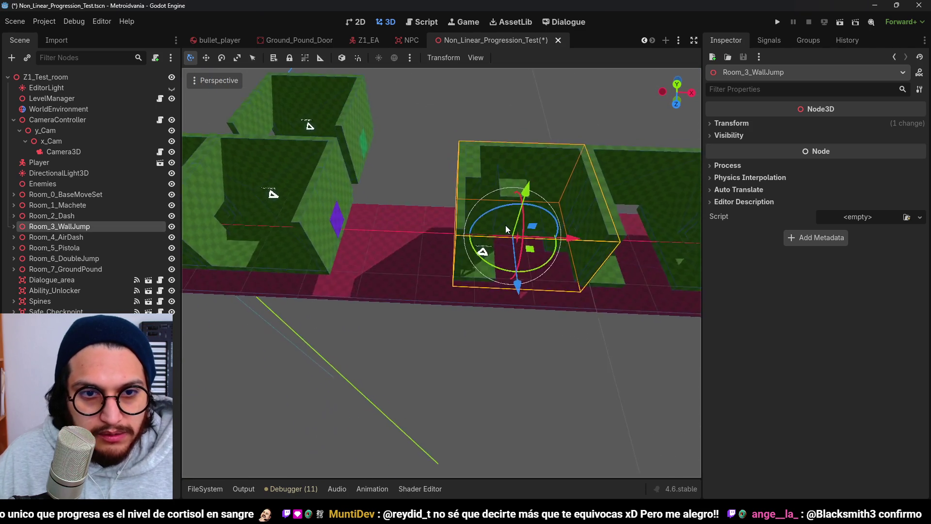
scroll(505, 223, down, 5)
key(KP_7)
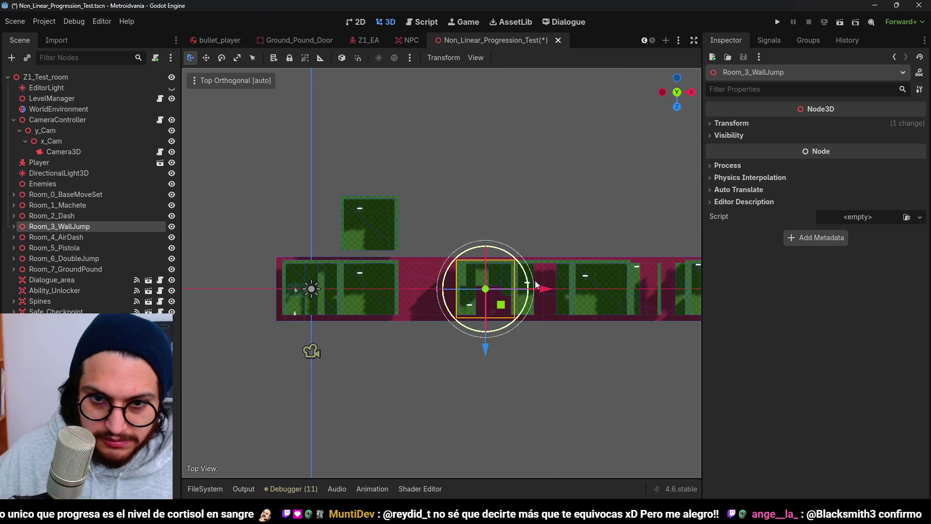
mouse_move(503, 306)
mouse_down()
mouse_move(409, 178)
mouse_move(387, 170)
mouse_move(321, 216)
mouse_move(319, 238)
mouse_up()
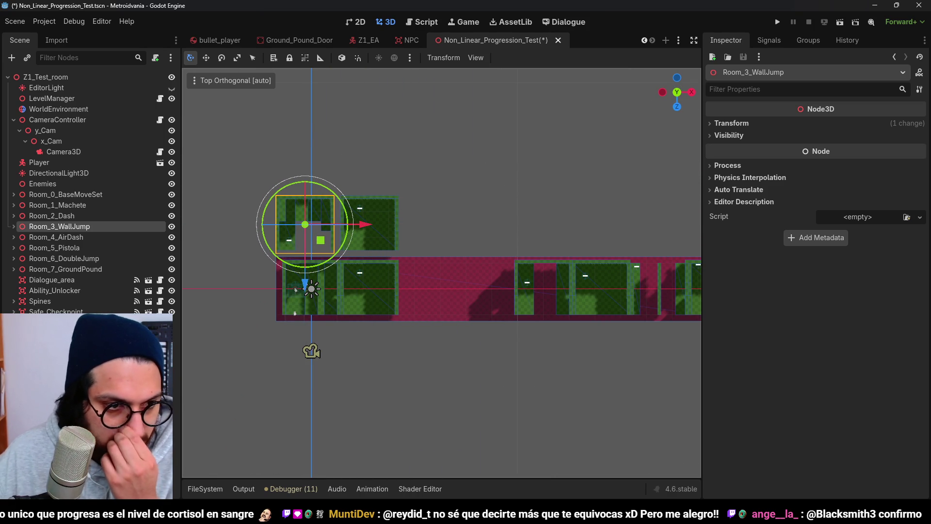
click(380, 286)
scroll(537, 277, up, 3)
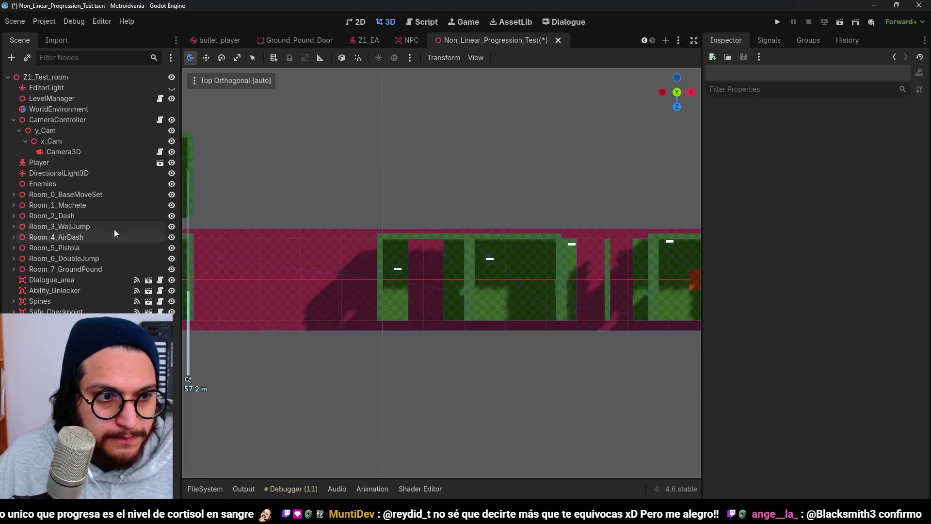
Step: Select and frame Room_4_AirDash, panning to reveal the rooms on the left
click(86, 237)
key(f)
mouse_move(389, 285)
mouse_down()
mouse_move(503, 267)
mouse_move(467, 261)
mouse_move(463, 232)
mouse_move(286, 214)
mouse_move(311, 264)
mouse_move(438, 220)
mouse_move(443, 201)
mouse_move(464, 204)
mouse_move(438, 213)
mouse_move(444, 225)
mouse_move(490, 244)
mouse_up()
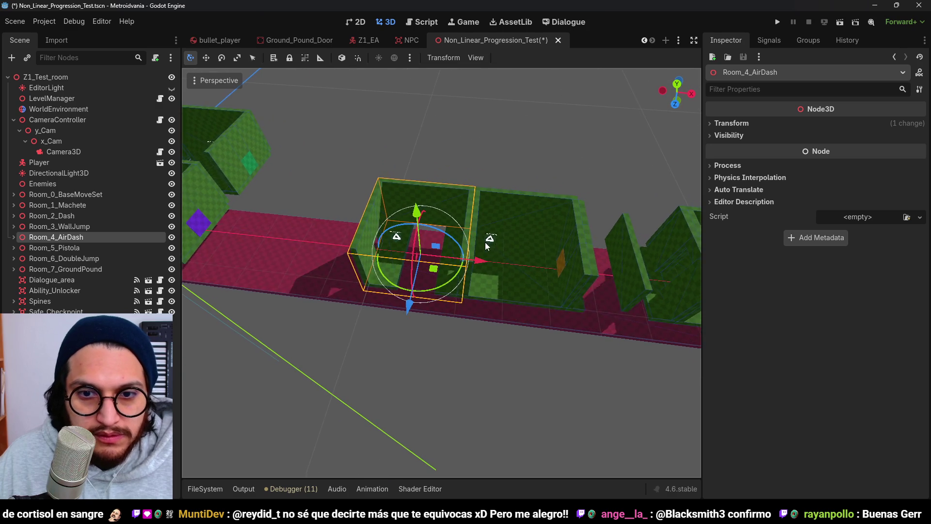
Step: Move Room_5_Pistola down into a row below the corridor in the top view
click(87, 248)
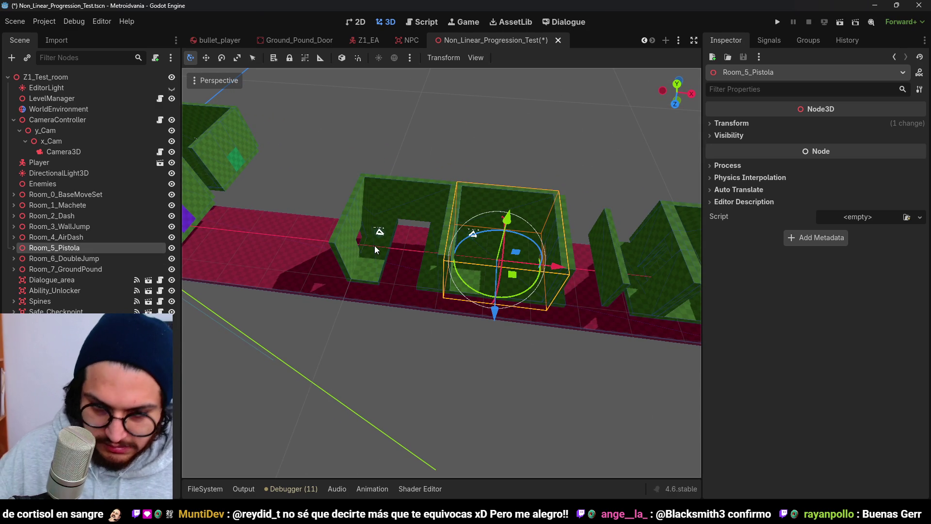
key(KP_7)
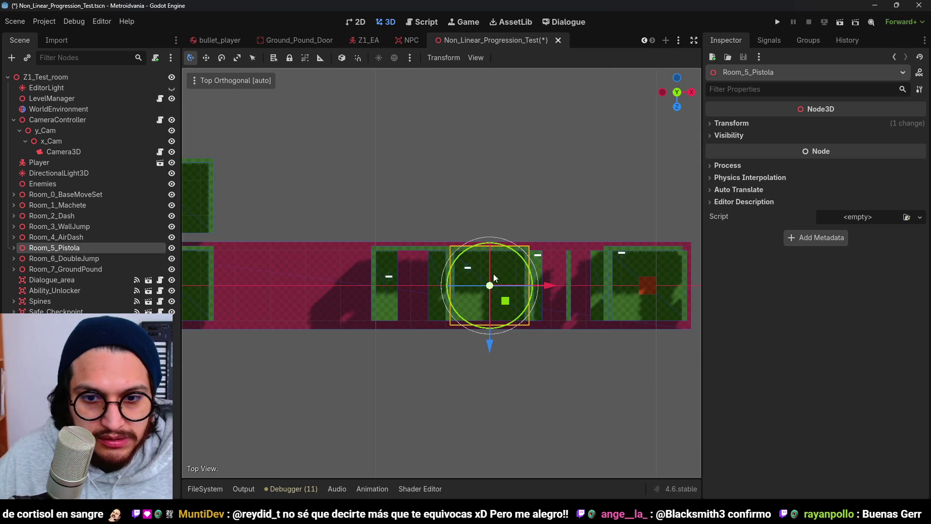
mouse_move(485, 312)
mouse_down()
mouse_move(273, 356)
mouse_move(296, 356)
mouse_move(534, 269)
mouse_move(436, 294)
mouse_move(450, 240)
mouse_move(326, 227)
mouse_move(406, 237)
mouse_move(118, 276)
mouse_up()
scroll(524, 267, up, 3)
click(260, 381)
Step: Move Room_4_AirDash into the lower row beside Room_5_Pistola
click(69, 258)
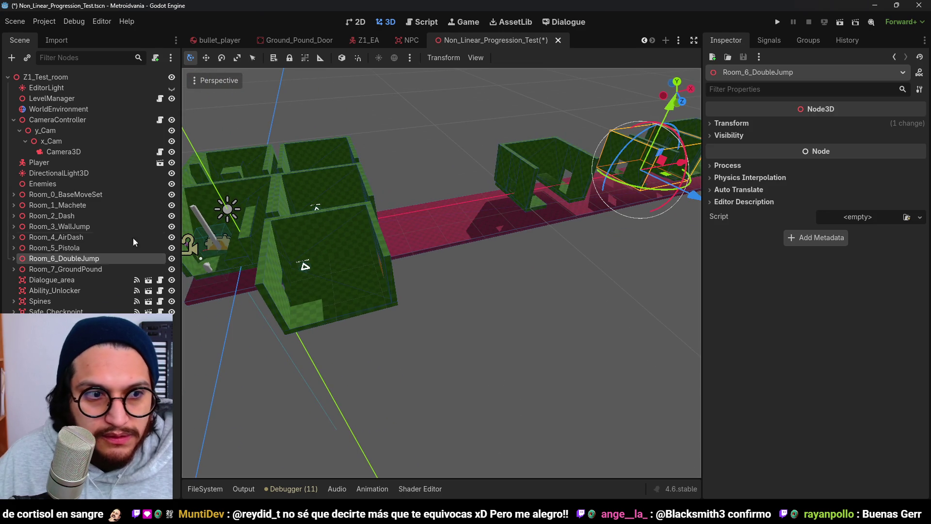
click(79, 237)
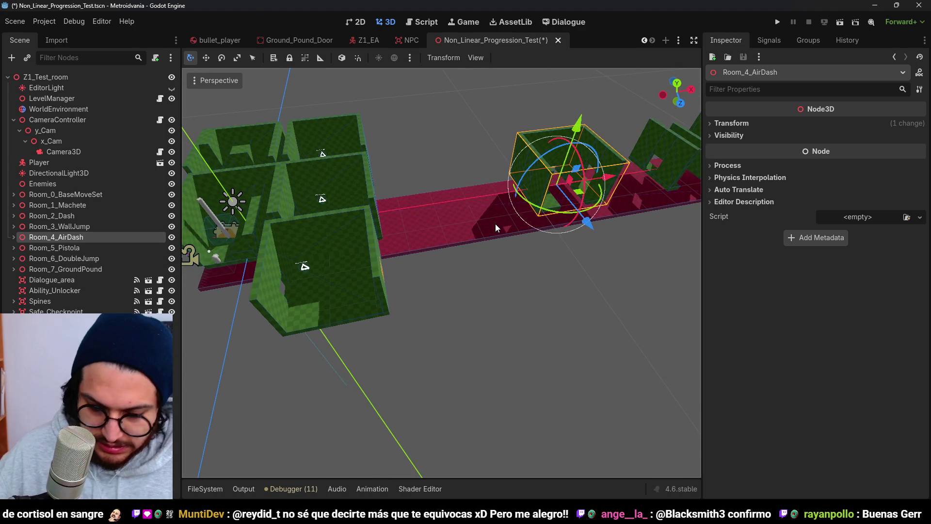
key(KP_7)
drag(592, 277, 433, 365)
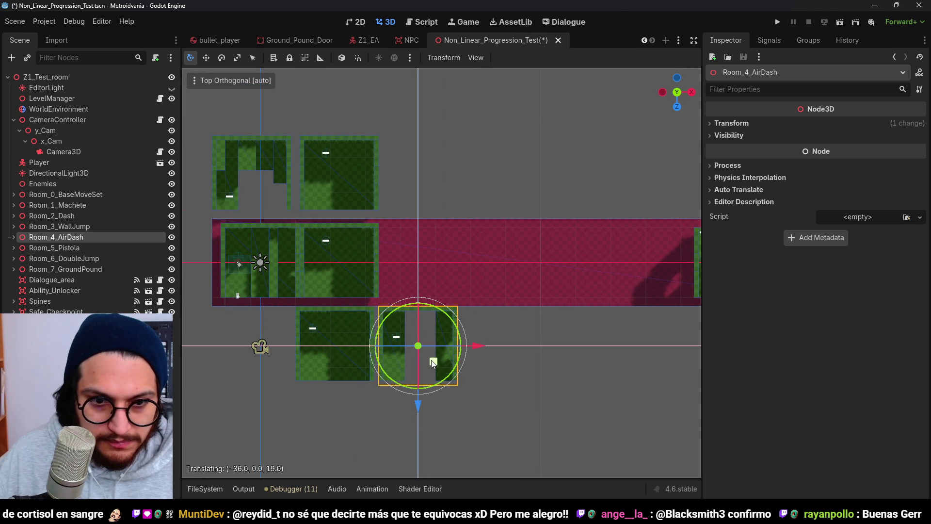
click(203, 330)
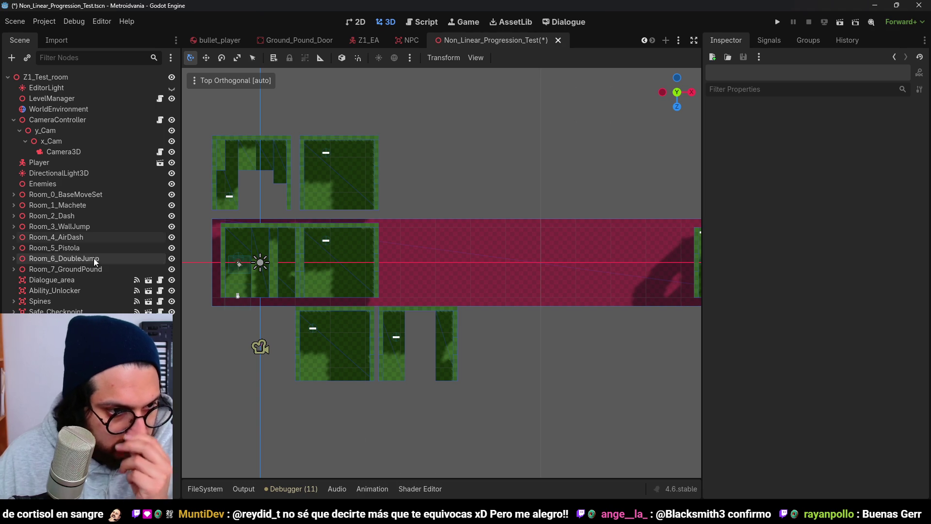
Step: Move Room_6_DoubleJump into the upper row and line it up with the other rooms
click(94, 258)
scroll(490, 300, down, 3)
scroll(490, 304, right, 5)
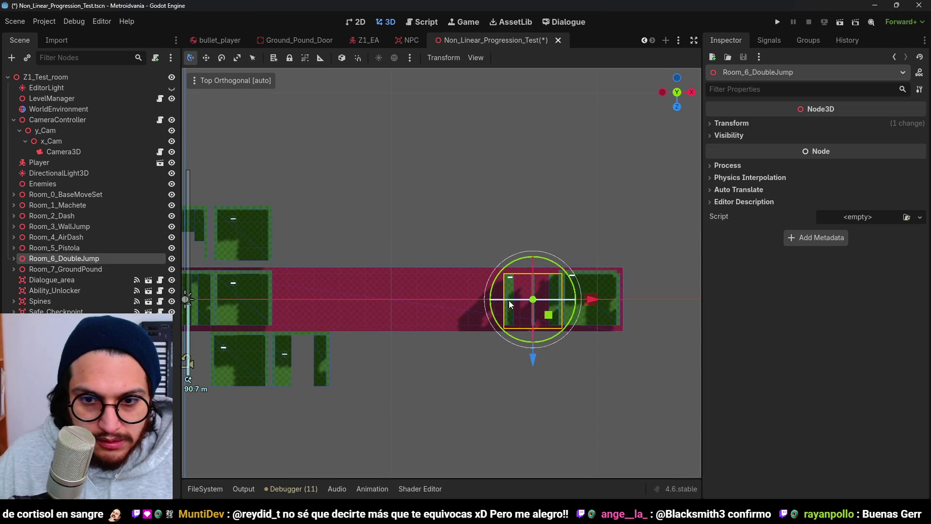
click(548, 306)
mouse_move(549, 306)
mouse_down()
mouse_move(429, 348)
mouse_move(320, 432)
mouse_move(362, 209)
mouse_move(282, 182)
mouse_up()
scroll(434, 210, left, 4)
scroll(394, 182, up, 2)
drag(396, 180, 461, 251)
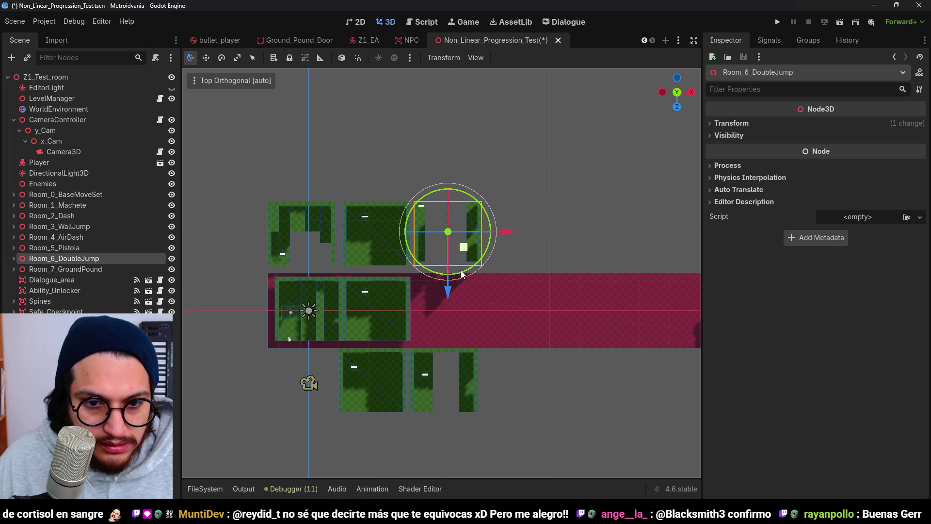
scroll(454, 271, up, 5)
scroll(437, 267, down, 5)
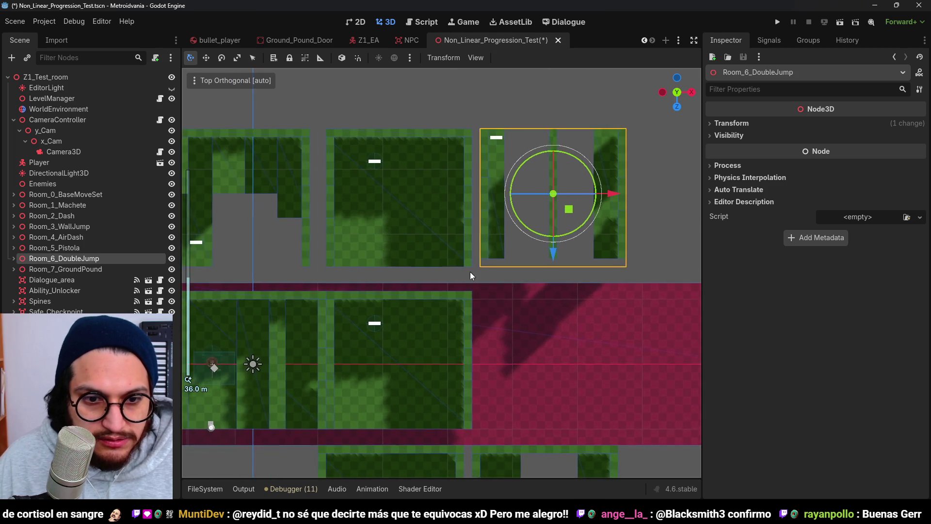
scroll(436, 274, up, 5)
scroll(436, 271, up, 3)
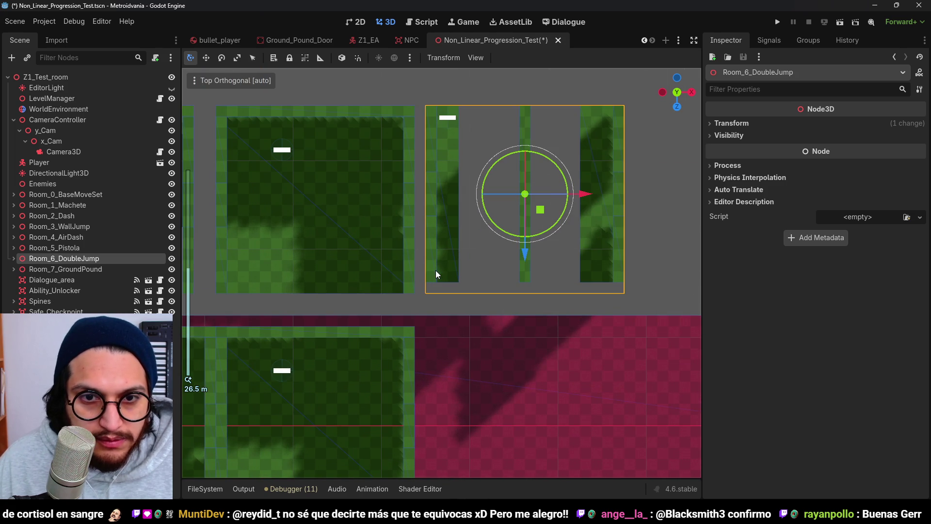
drag(540, 210, 541, 223)
scroll(536, 257, down, 8)
scroll(535, 257, down, 4)
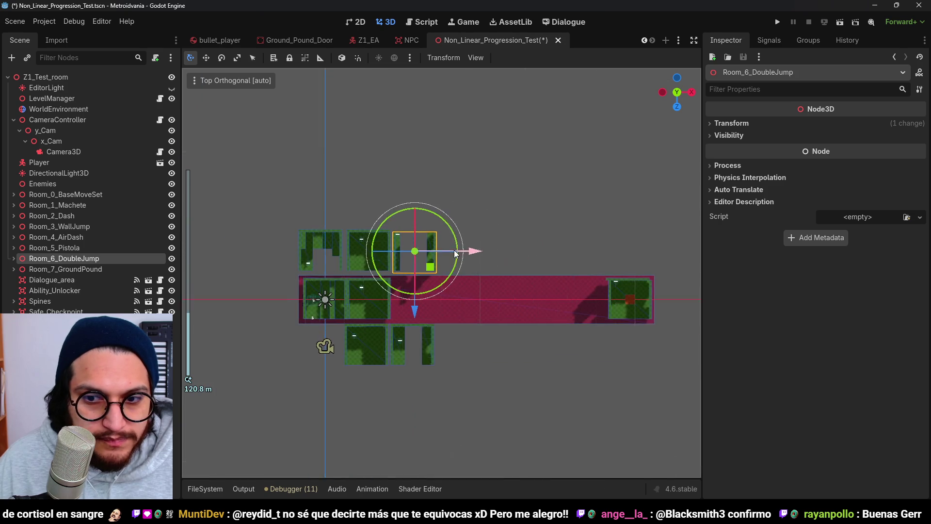
Step: Move Room_7_GroundPound left toward the other rooms
click(99, 268)
mouse_move(638, 314)
mouse_down()
mouse_move(393, 316)
mouse_move(446, 260)
mouse_move(444, 175)
mouse_move(417, 300)
mouse_move(409, 226)
mouse_up()
scroll(342, 326, up, 5)
scroll(417, 300, down, 2)
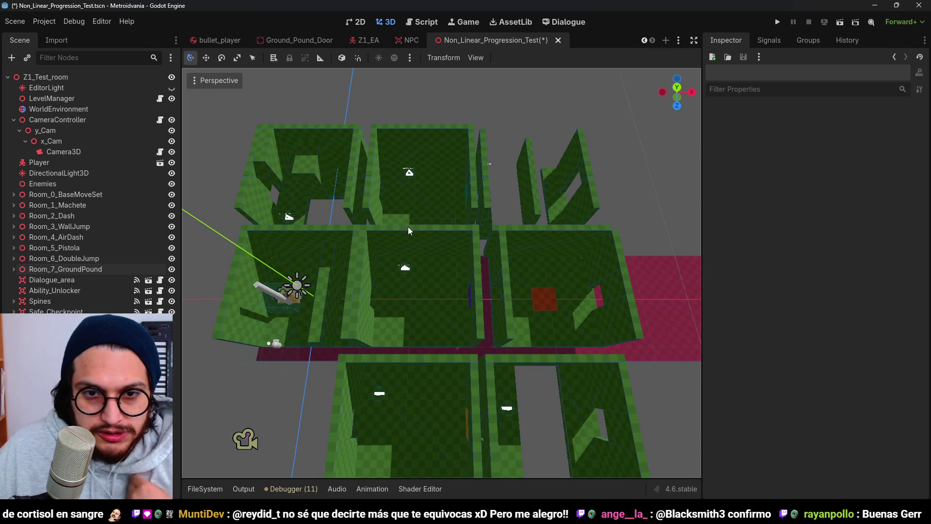
scroll(410, 249, down, 3)
scroll(409, 248, up, 3)
mouse_move(409, 248)
mouse_down()
mouse_move(467, 205)
mouse_move(433, 269)
mouse_move(398, 228)
mouse_up()
scroll(433, 269, up, 4)
Step: Try rotating Room_2_Dash around its vertical axis, then undo the rotation
click(363, 200)
click(363, 200)
mouse_move(501, 218)
mouse_down()
mouse_move(539, 260)
mouse_move(427, 252)
mouse_move(397, 283)
mouse_move(350, 294)
mouse_up()
scroll(427, 252, up, 2)
key(ctrl+z)
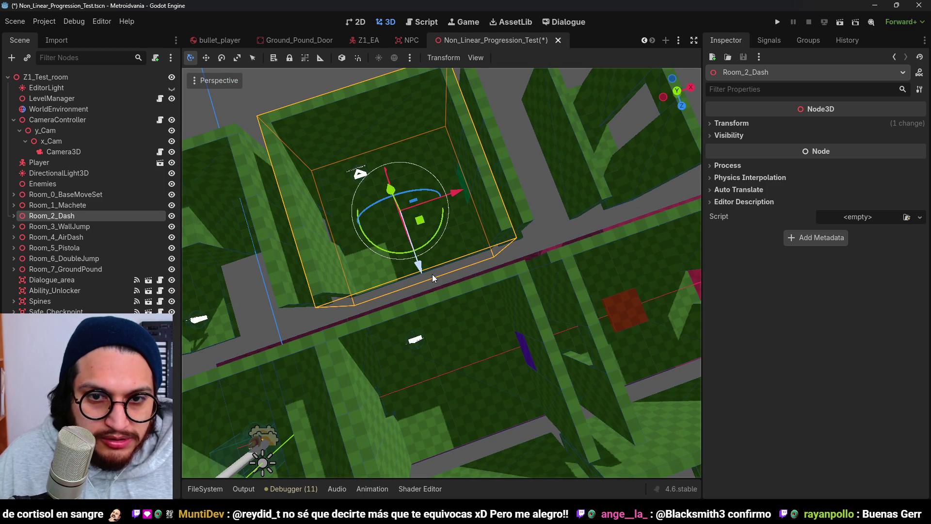
drag(432, 274, 461, 193)
scroll(528, 272, up, 2)
mouse_move(528, 271)
mouse_down()
mouse_move(527, 300)
mouse_move(521, 271)
mouse_move(537, 251)
mouse_move(473, 264)
mouse_move(468, 280)
mouse_move(461, 245)
mouse_move(355, 257)
mouse_move(411, 240)
mouse_move(436, 267)
mouse_up()
scroll(468, 281, down, 2)
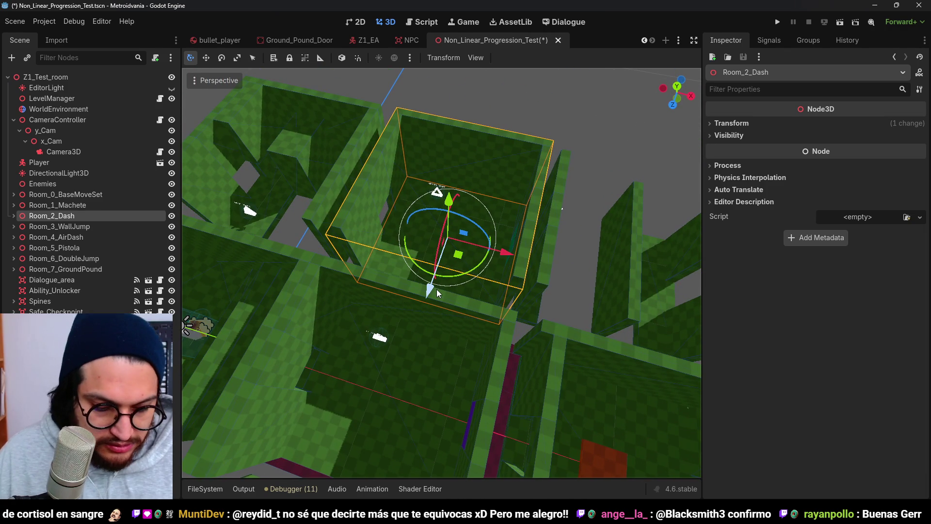
Step: Save the scene in the top view and slide Room_2_Dash slightly along Z
key(KP_7)
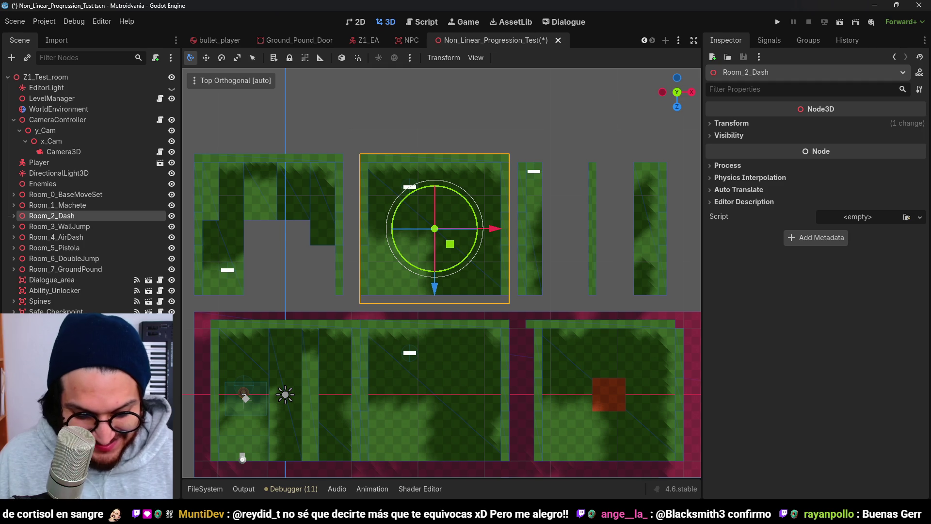
key(ctrl+s)
scroll(436, 193, up, 4)
mouse_move(435, 123)
mouse_down()
mouse_move(420, 208)
mouse_move(413, 185)
mouse_move(415, 193)
mouse_up()
scroll(427, 175, up, 2)
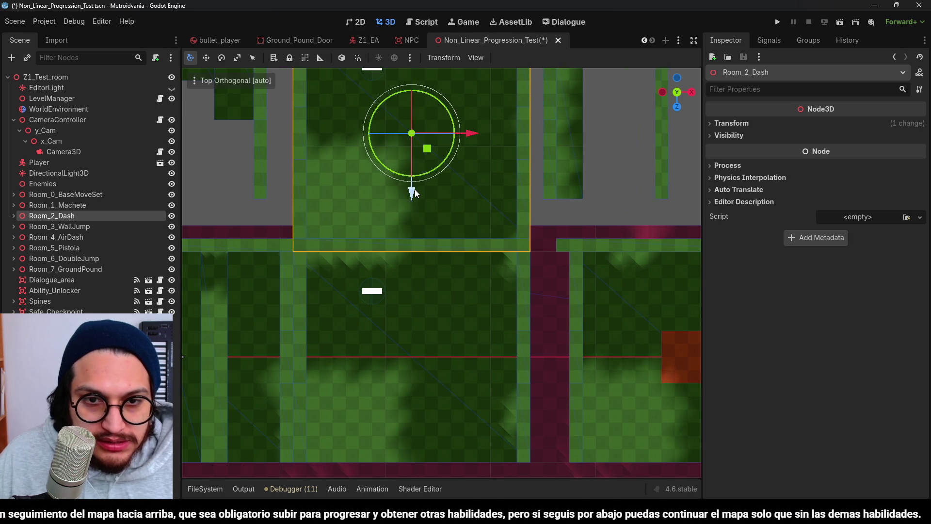
scroll(415, 189, down, 5)
scroll(419, 222, up, 3)
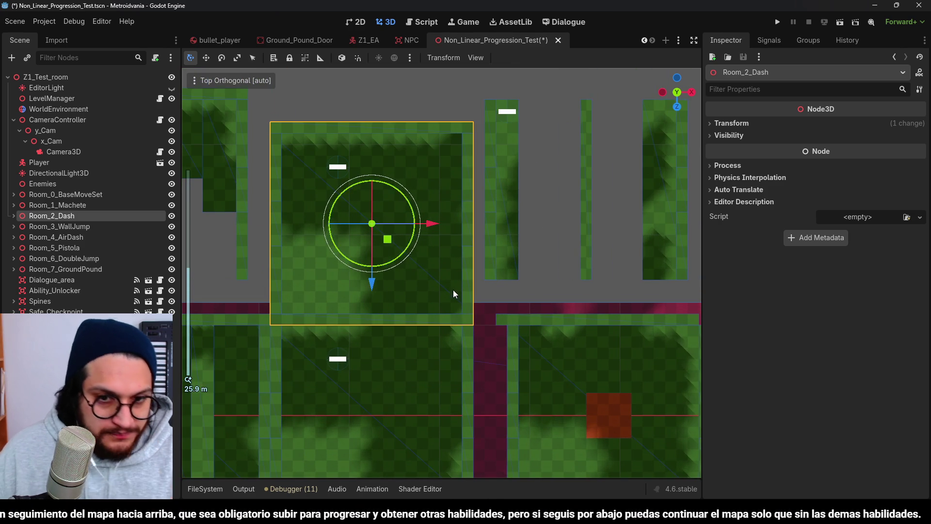
scroll(453, 290, down, 5)
Step: Review the rooms from a tilted perspective and save the scene again
drag(452, 287, 454, 238)
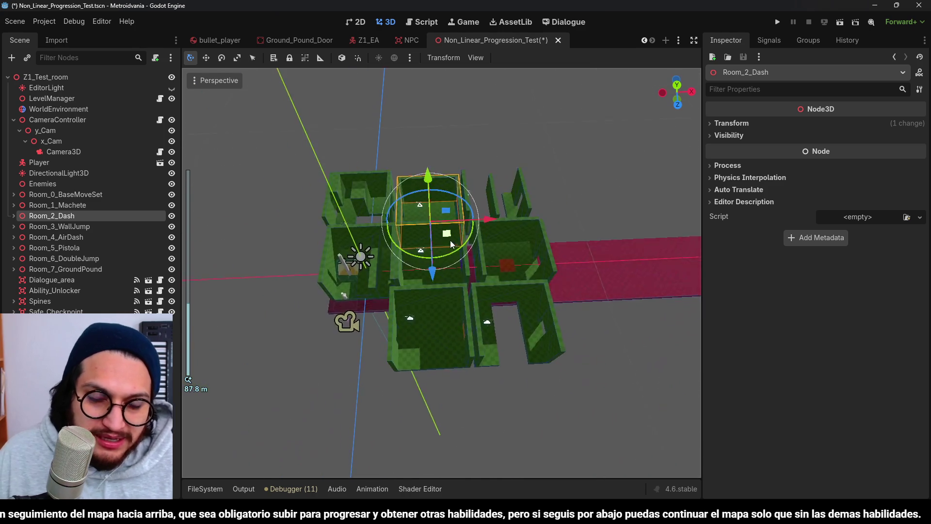
scroll(455, 238, up, 6)
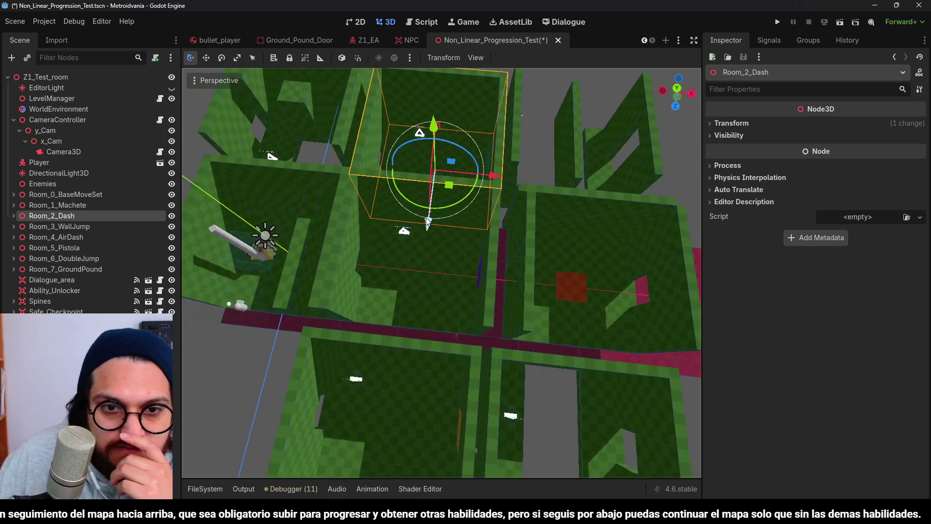
scroll(456, 229, down, 4)
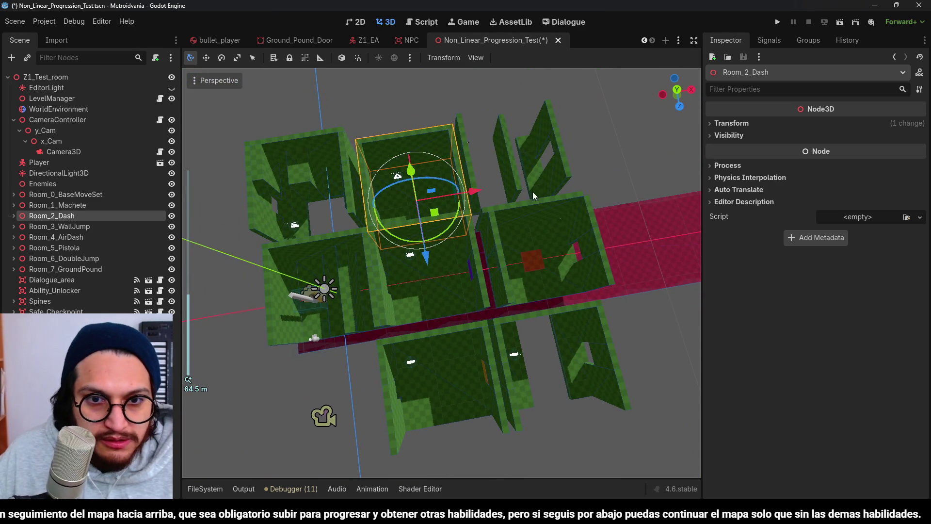
key(ctrl+s)
scroll(423, 215, down, 2)
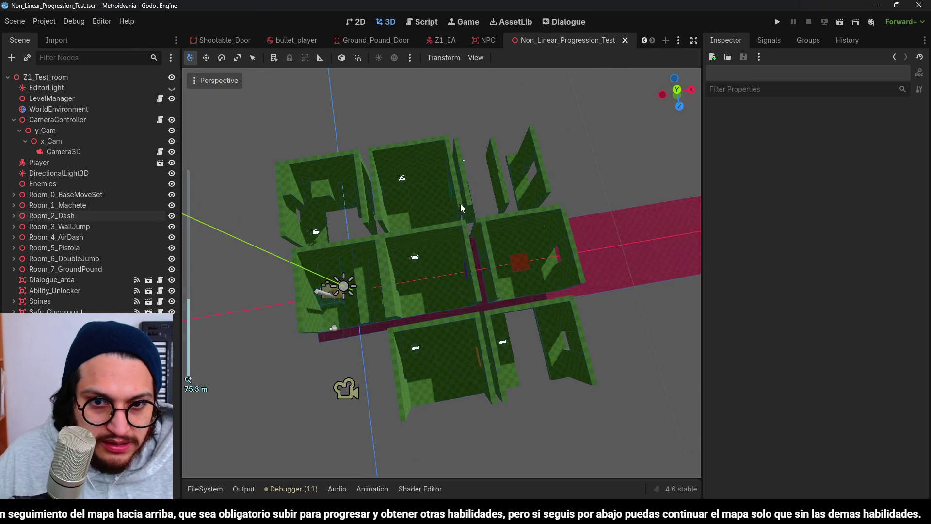
scroll(438, 202, up, 3)
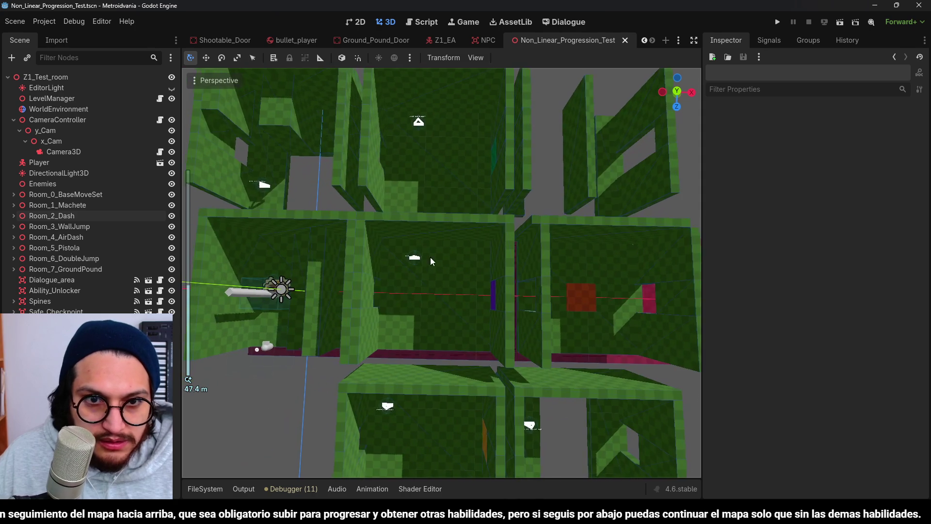
drag(461, 162, 478, 172)
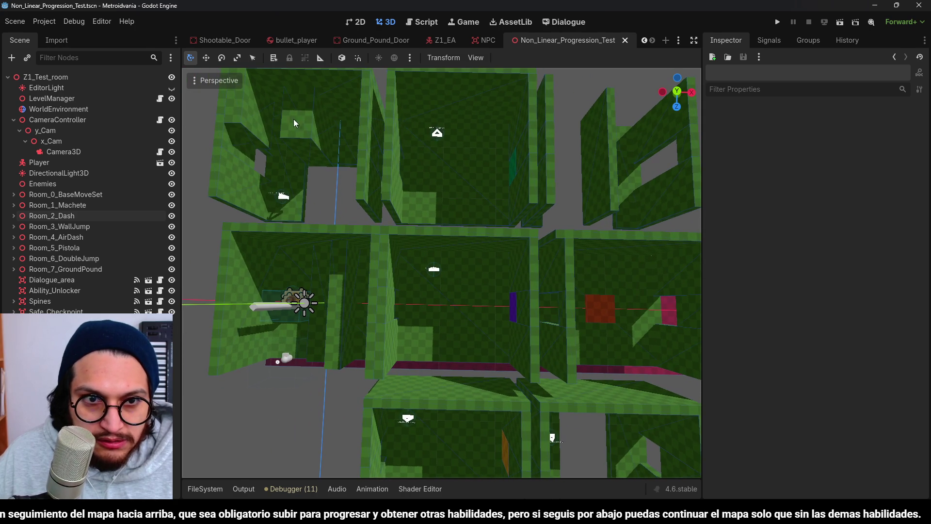
mouse_move(382, 141)
mouse_down()
mouse_move(448, 182)
mouse_move(443, 161)
mouse_move(460, 151)
mouse_move(448, 156)
mouse_move(442, 137)
mouse_move(256, 148)
mouse_move(275, 179)
mouse_move(376, 188)
mouse_move(443, 145)
mouse_move(529, 118)
mouse_move(528, 144)
mouse_move(472, 196)
mouse_move(454, 199)
mouse_up()
scroll(452, 199, up, 4)
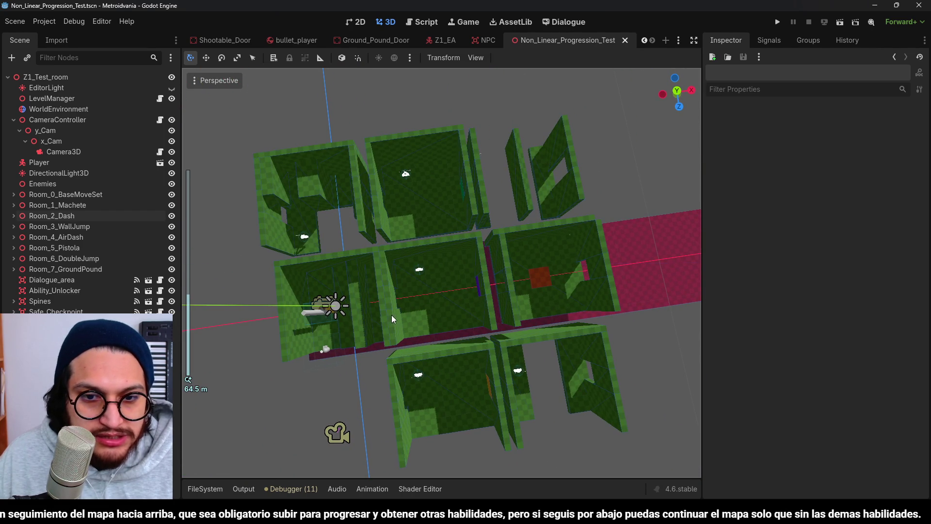
scroll(472, 252, up, 5)
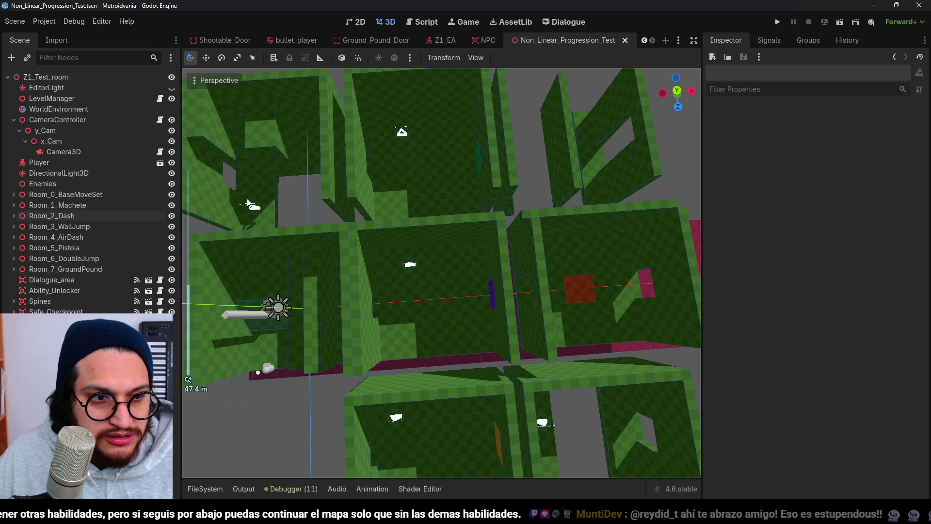
scroll(452, 202, down, 6)
scroll(442, 199, up, 4)
mouse_move(441, 197)
mouse_down()
mouse_move(424, 233)
mouse_move(389, 211)
mouse_move(410, 220)
mouse_move(419, 241)
mouse_move(415, 185)
mouse_move(440, 167)
mouse_move(455, 198)
mouse_move(409, 238)
mouse_move(436, 256)
mouse_move(506, 205)
mouse_move(458, 193)
mouse_move(460, 237)
mouse_up()
scroll(447, 200, down, 3)
key(ctrl+s)
scroll(419, 240, up, 3)
scroll(458, 193, down, 3)
click(62, 208)
click(73, 215)
scroll(342, 253, up, 2)
scroll(478, 254, up, 2)
mouse_move(478, 253)
mouse_down()
mouse_move(560, 215)
mouse_move(446, 248)
mouse_up()
scroll(558, 211, down, 2)
click(117, 226)
mouse_move(319, 224)
mouse_down()
mouse_move(460, 222)
mouse_move(444, 182)
mouse_move(462, 152)
mouse_move(455, 191)
mouse_move(414, 249)
mouse_move(462, 164)
mouse_move(433, 213)
mouse_move(451, 235)
mouse_move(464, 212)
mouse_up()
scroll(403, 216, down, 2)
scroll(403, 216, down, 1)
key(KP_7)
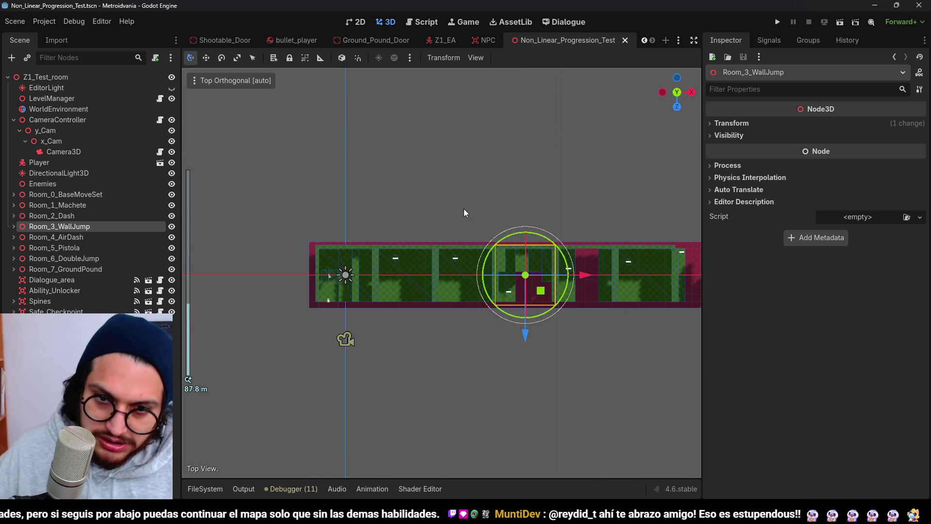
scroll(475, 212, up, 3)
key(g)
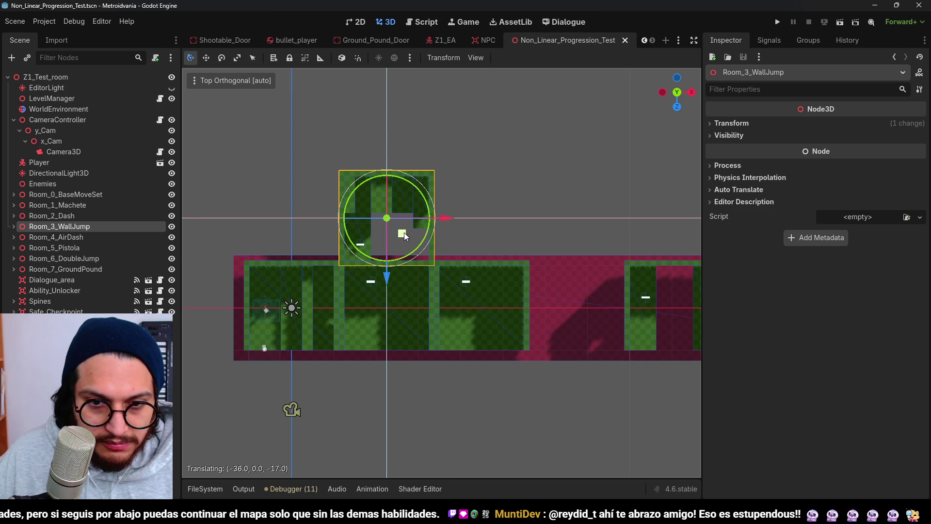
click(404, 232)
scroll(462, 278, up, 2)
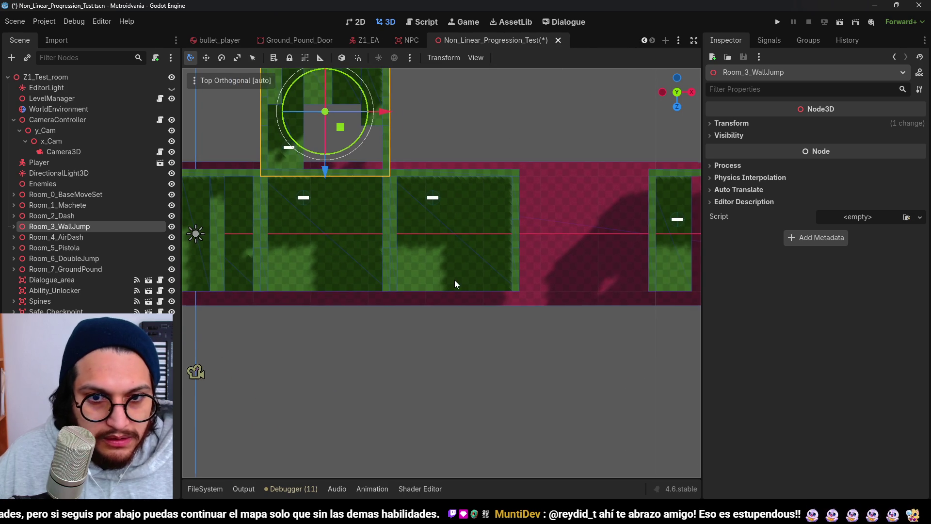
scroll(452, 234, down, 4)
click(105, 235)
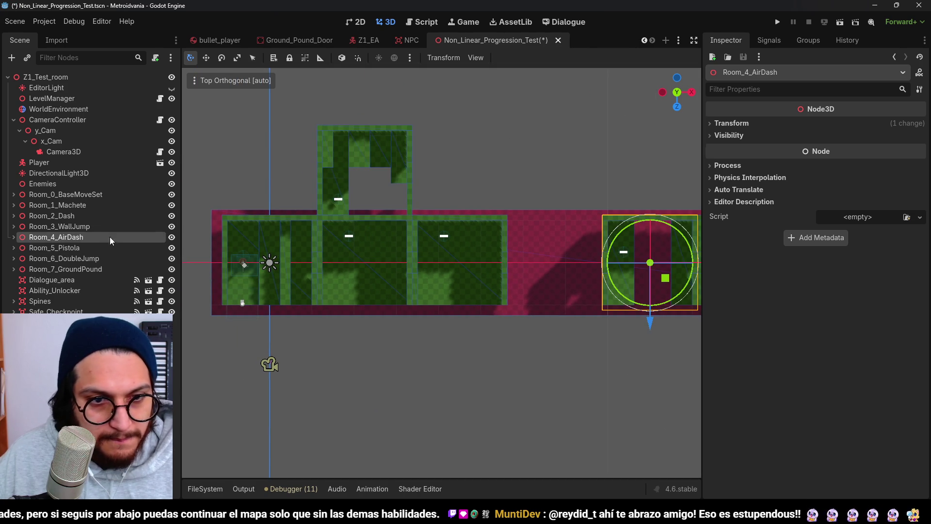
key(f)
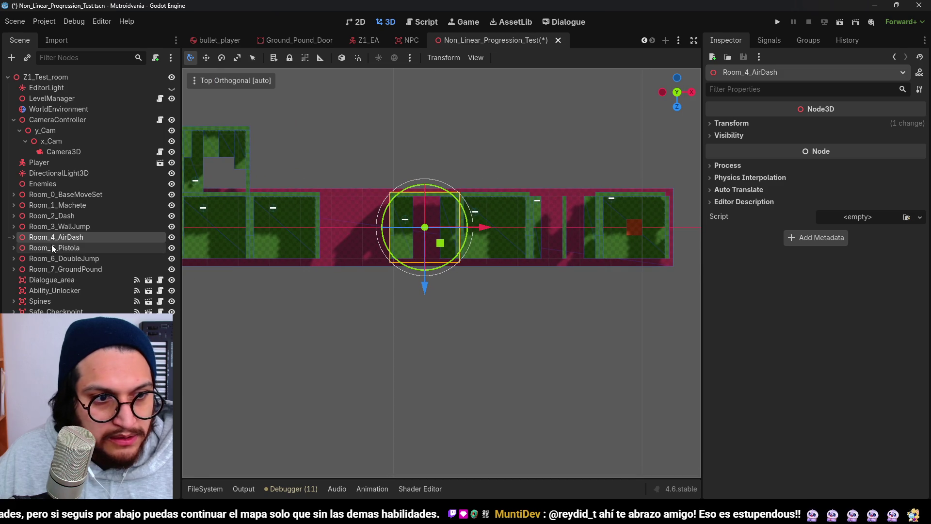
key(g)
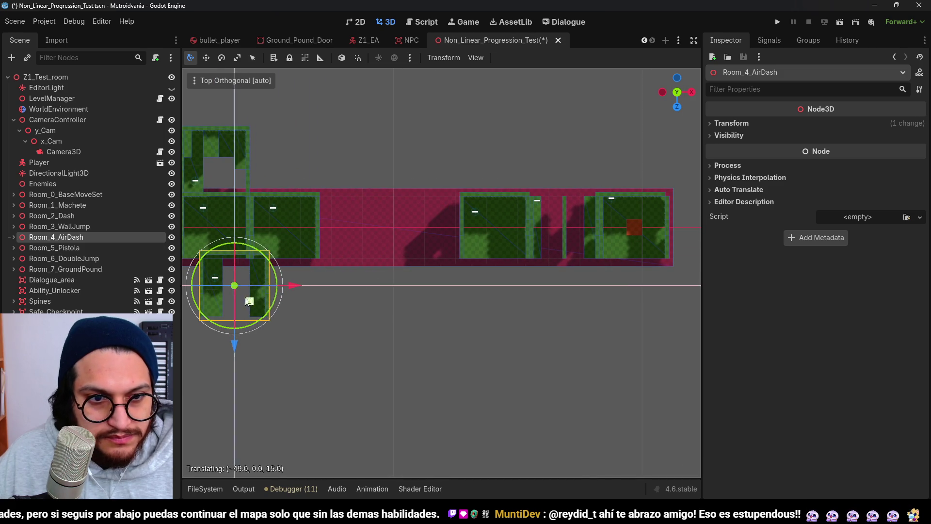
click(245, 300)
scroll(247, 301, up, 8)
key(g)
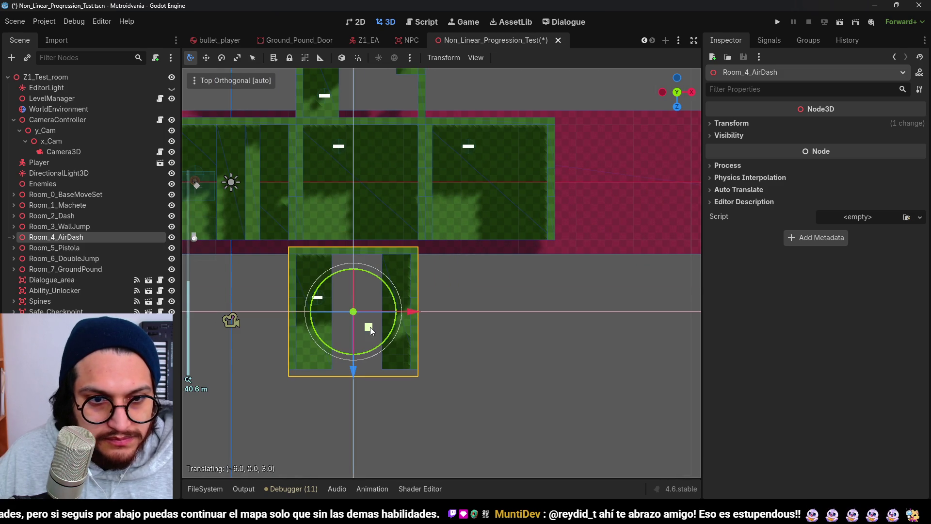
click(371, 317)
scroll(417, 300, down, 1)
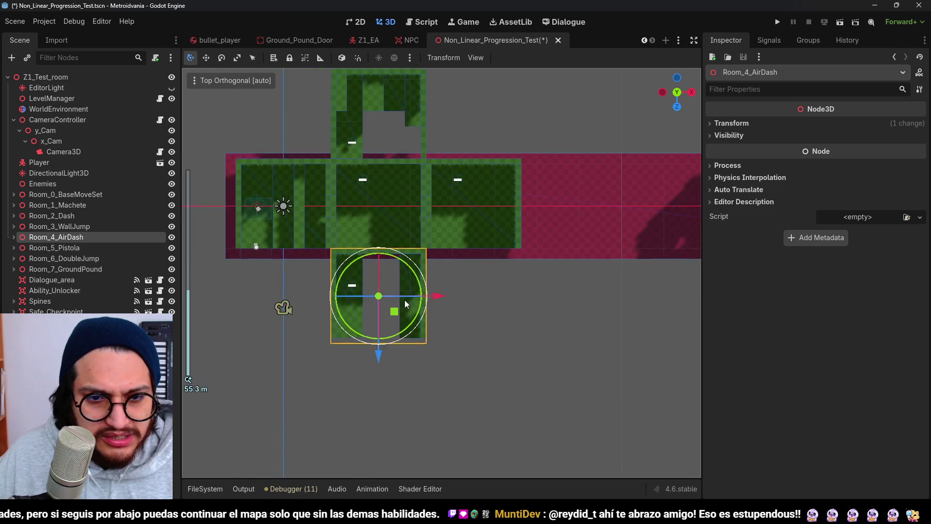
scroll(357, 310, up, 1)
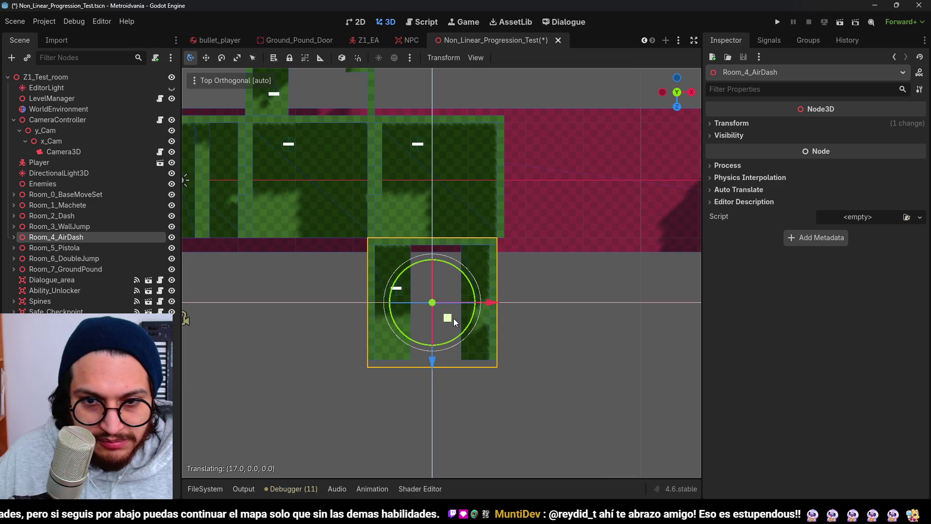
click(455, 319)
scroll(446, 284, down, 3)
scroll(484, 283, up, 2)
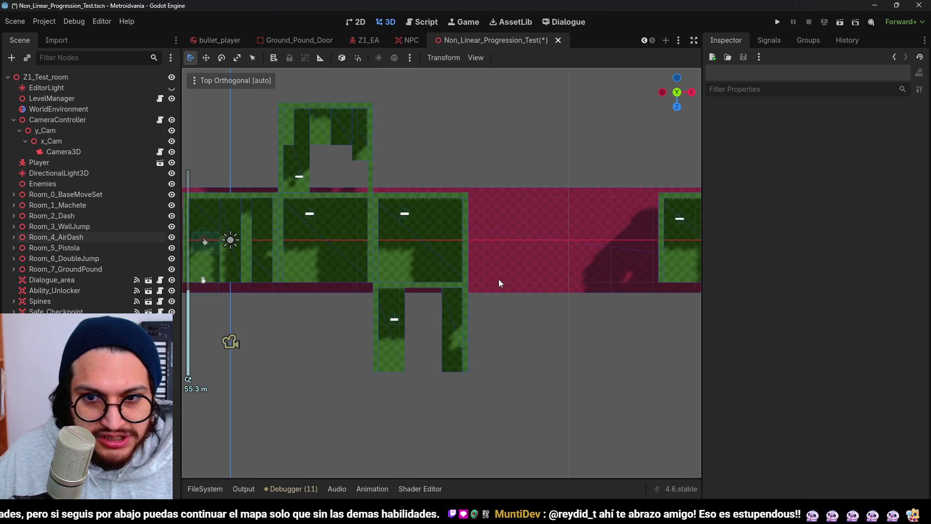
click(81, 247)
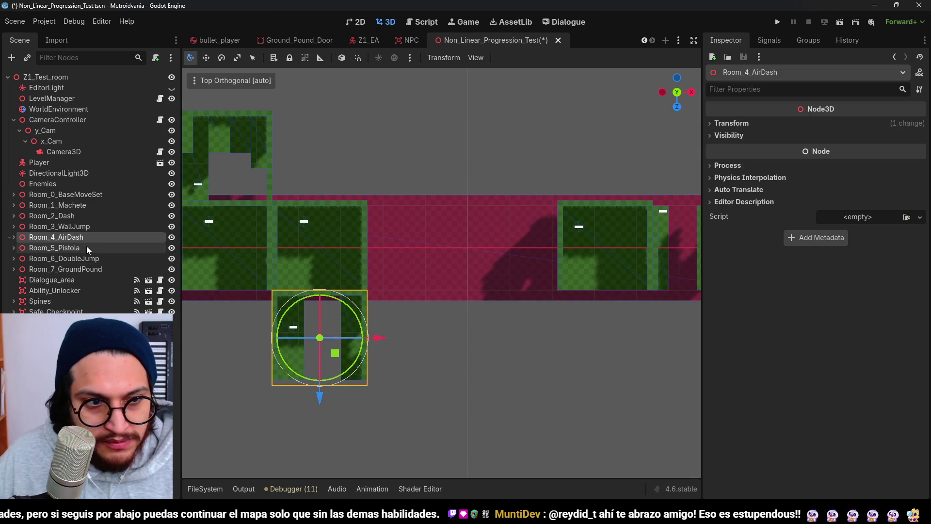
scroll(491, 278, down, 2)
scroll(491, 278, up, 1)
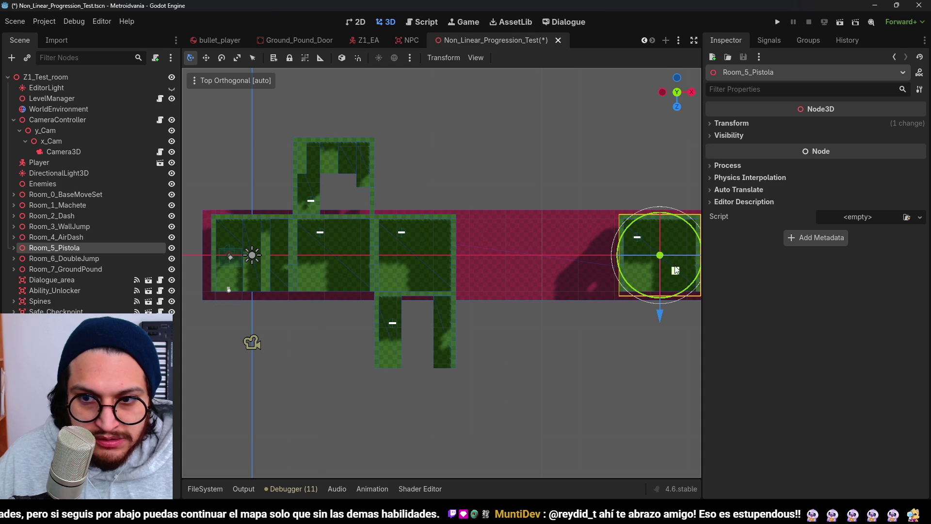
mouse_move(675, 270)
mouse_down()
mouse_move(341, 325)
mouse_move(328, 348)
mouse_move(349, 351)
mouse_up()
key(ctrl+z)
key(ctrl+z)
key(ctrl+z)
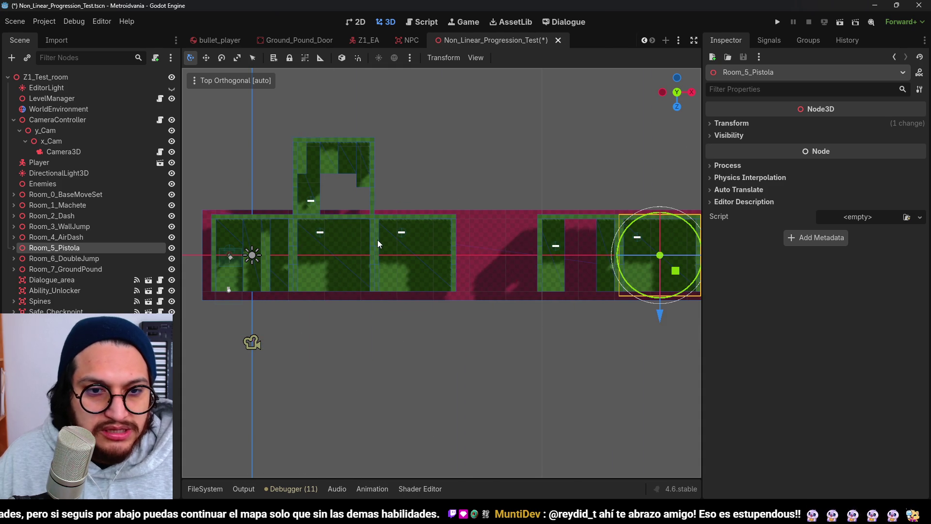
click(365, 249)
scroll(321, 238, up, 5)
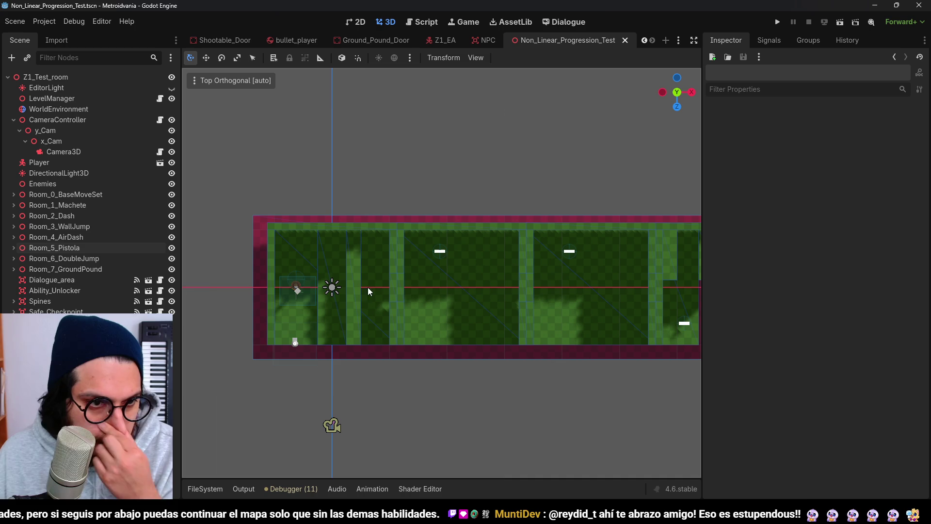
Step: Move Room_1_Machete up and left above the row of rooms
click(85, 217)
scroll(200, 222, down, 3)
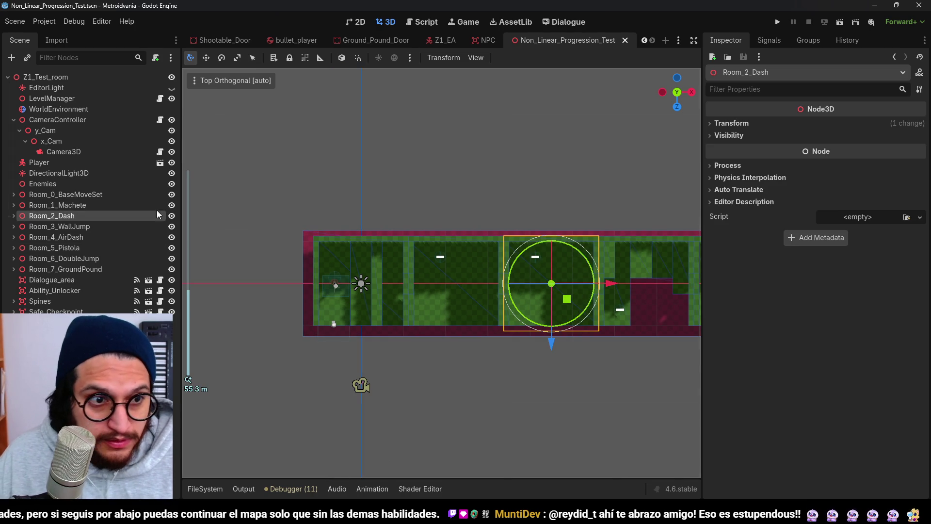
double_click(121, 205)
scroll(377, 232, up, 2)
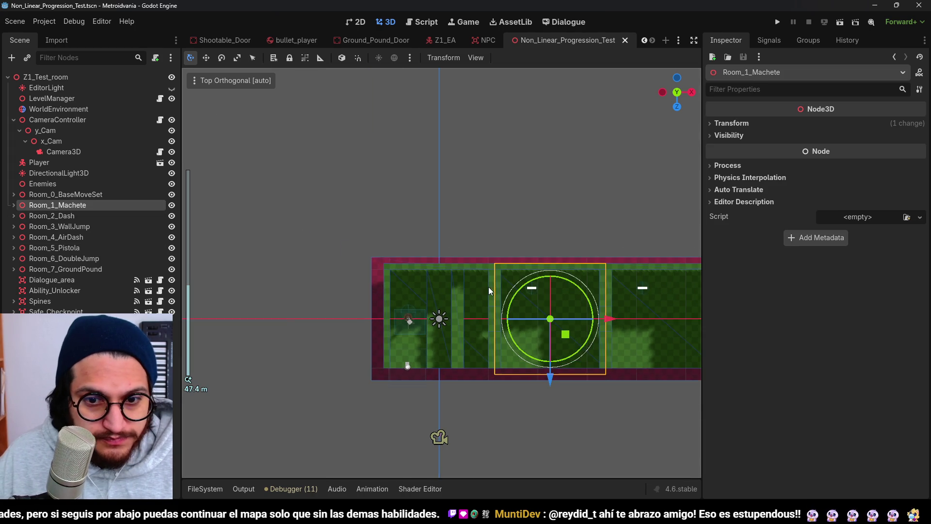
scroll(510, 320, up, 2)
mouse_move(535, 308)
mouse_down()
mouse_move(426, 178)
mouse_move(406, 182)
mouse_up()
scroll(562, 258, down, 2)
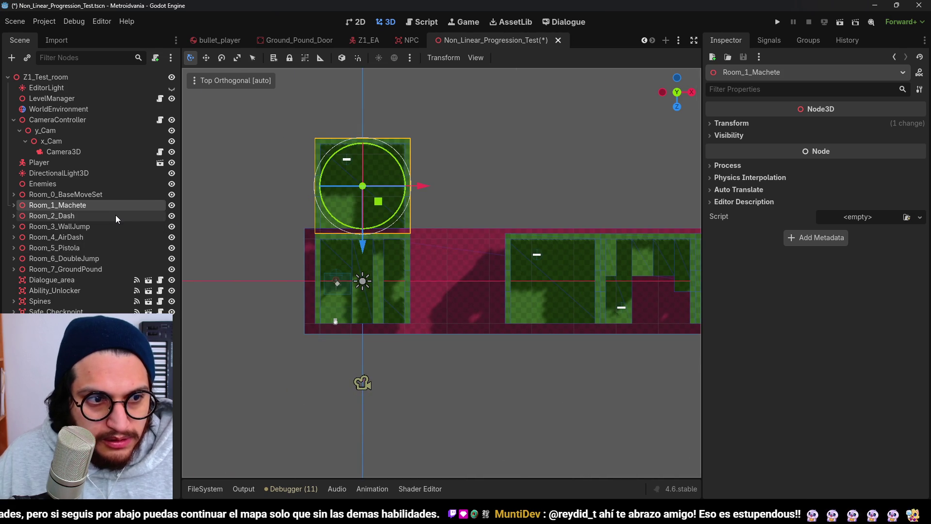
Step: Move Room_5_Pistola left and up beside Room_1_Machete
click(92, 247)
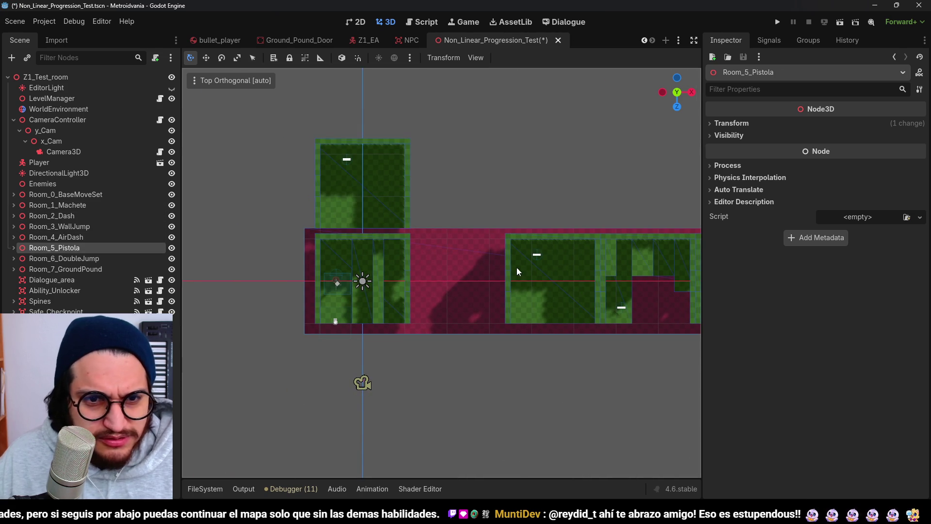
scroll(517, 268, down, 3)
mouse_move(581, 317)
mouse_down()
mouse_move(230, 250)
mouse_move(223, 259)
mouse_up()
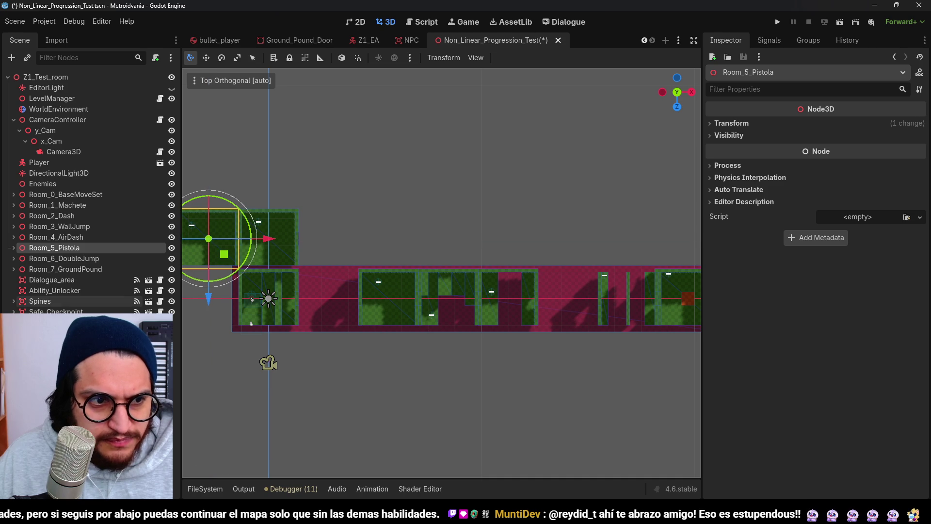
click(295, 326)
scroll(433, 270, up, 3)
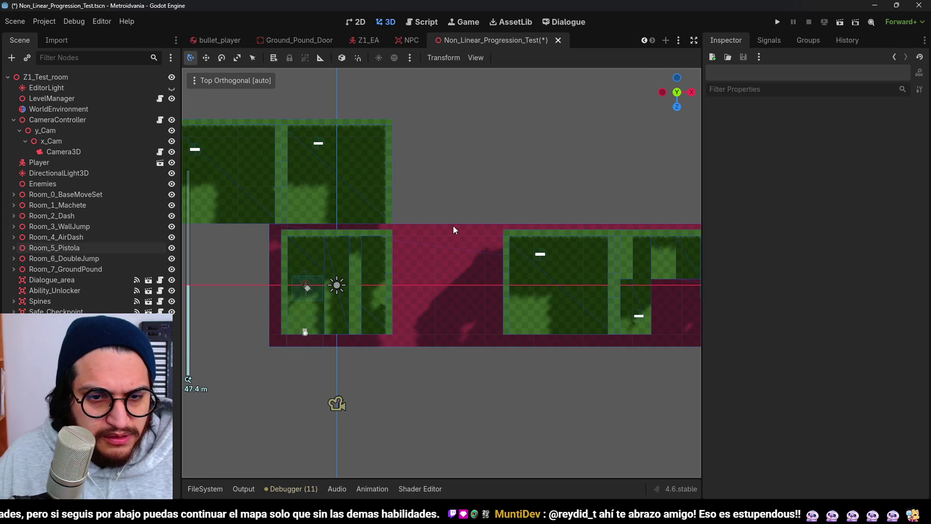
Step: Nudge Room_1_Machete one unit down along Z, then clear the selection
click(77, 216)
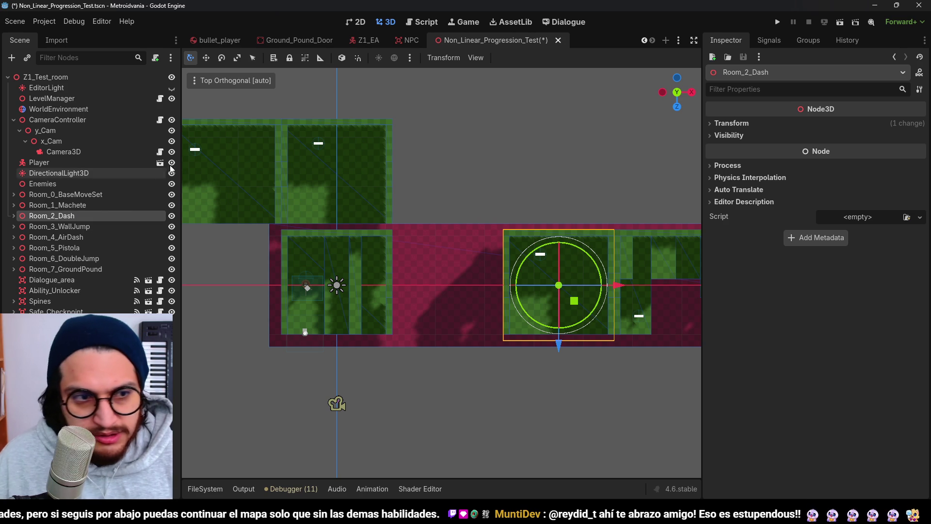
click(68, 205)
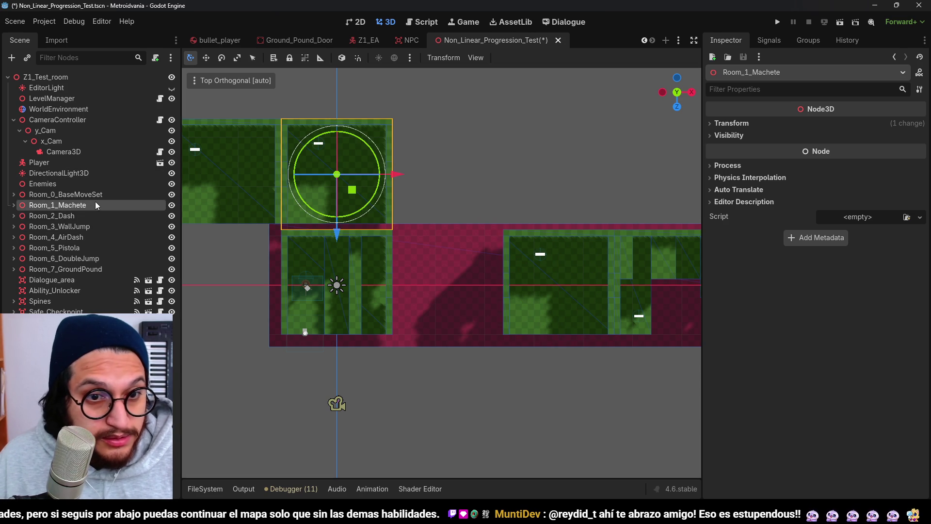
drag(341, 239, 341, 241)
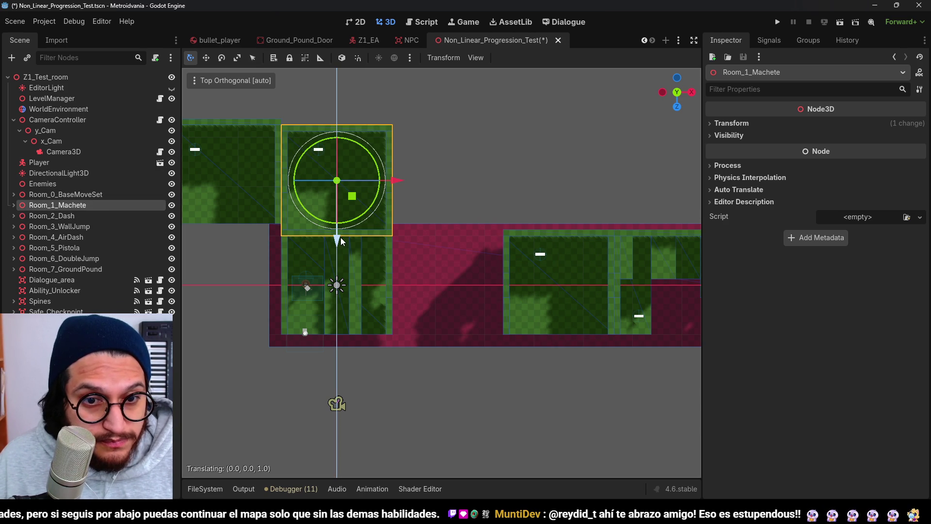
click(59, 216)
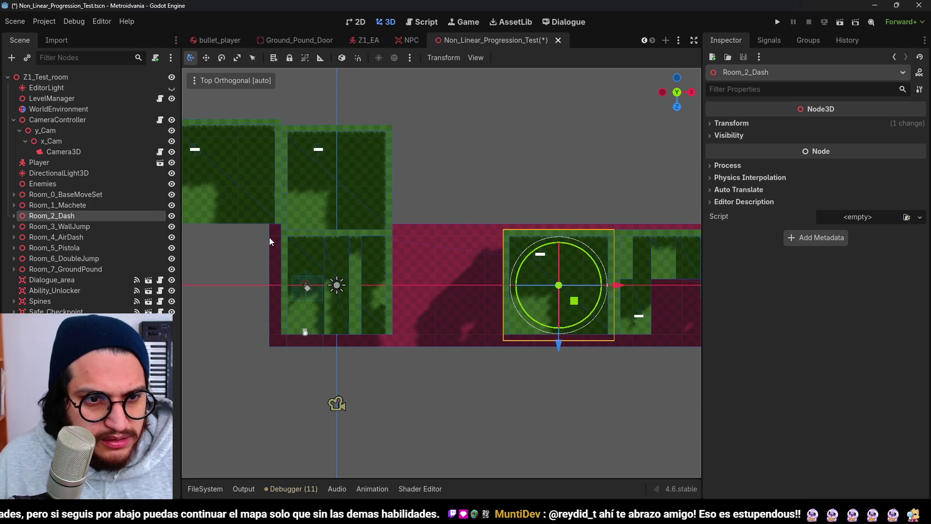
click(94, 247)
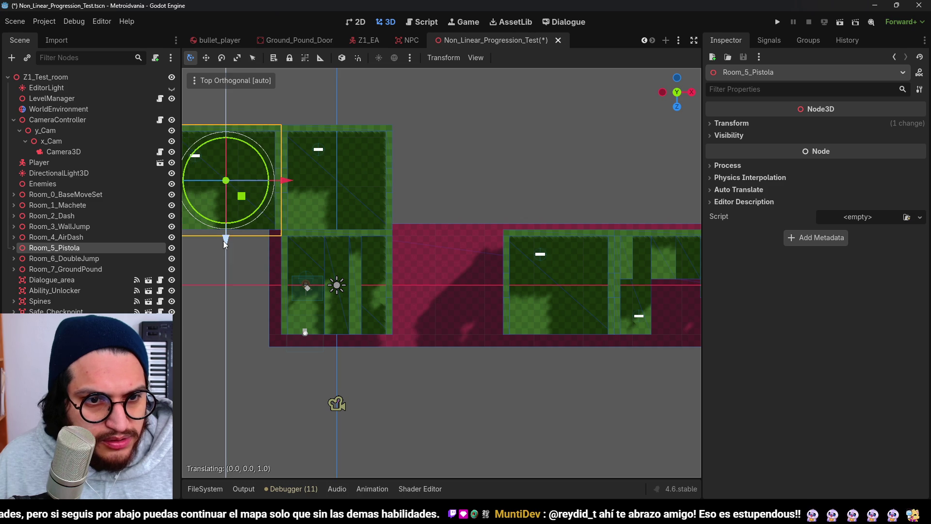
click(225, 246)
scroll(333, 401, down, 3)
scroll(360, 337, up, 3)
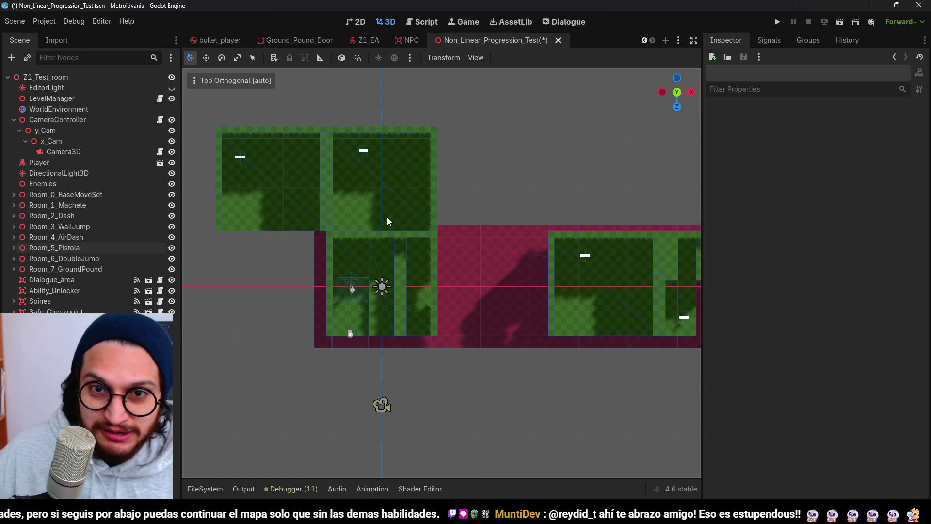
Step: Save the scene, then try shifting Room_2_Dash beside the starting room and undo it
key(ctrl+s)
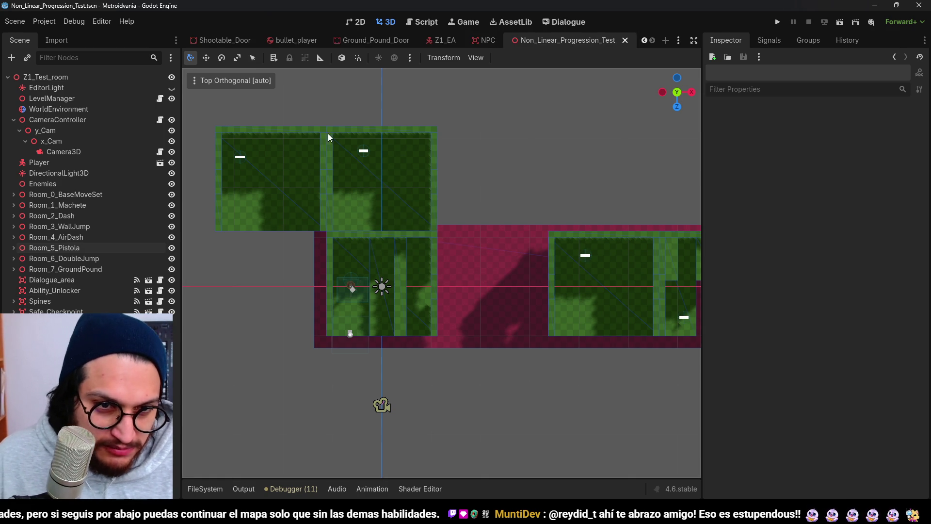
scroll(426, 197, up, 2)
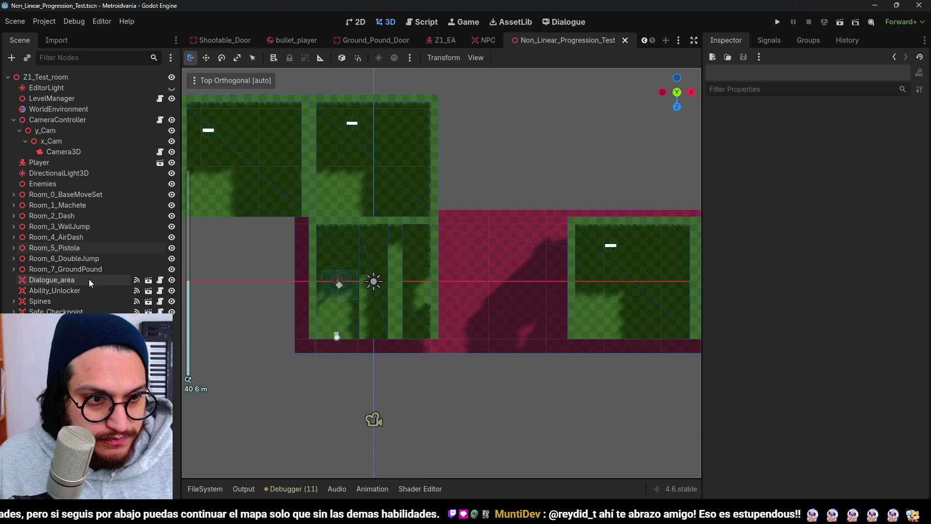
click(64, 258)
scroll(488, 248, down, 6)
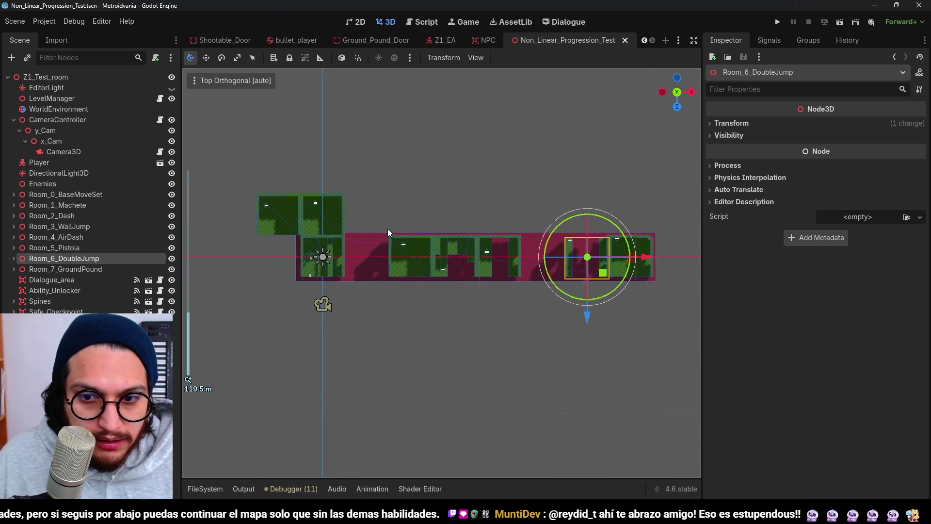
click(85, 269)
click(82, 237)
click(83, 217)
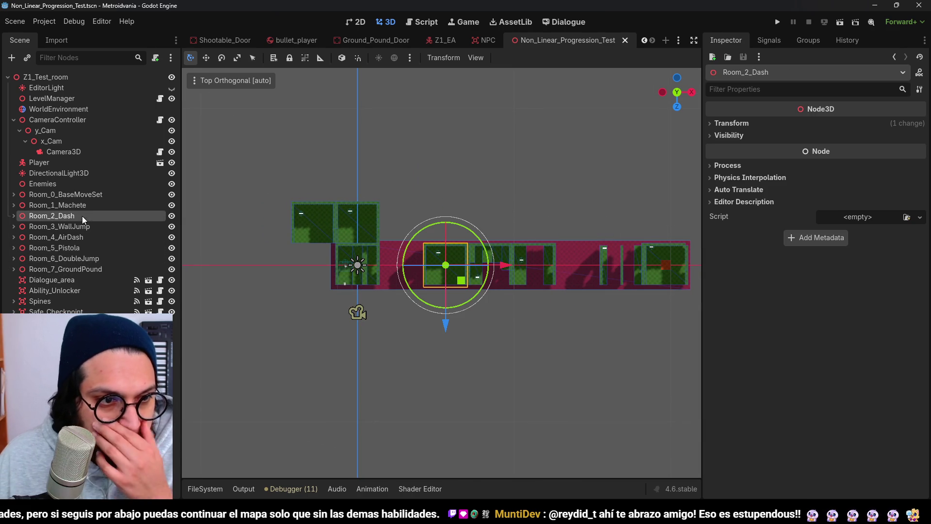
scroll(346, 248, up, 4)
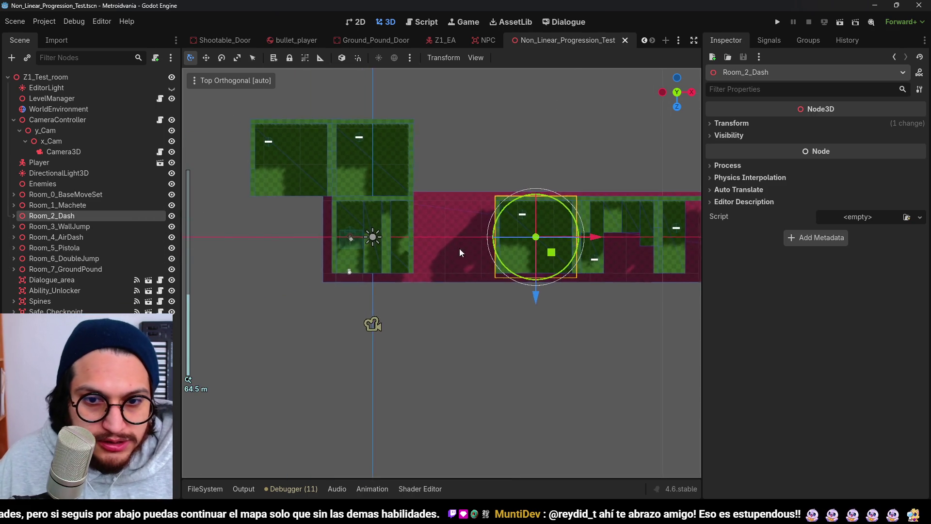
scroll(543, 261, up, 3)
drag(543, 286, 411, 284)
scroll(505, 286, down, 4)
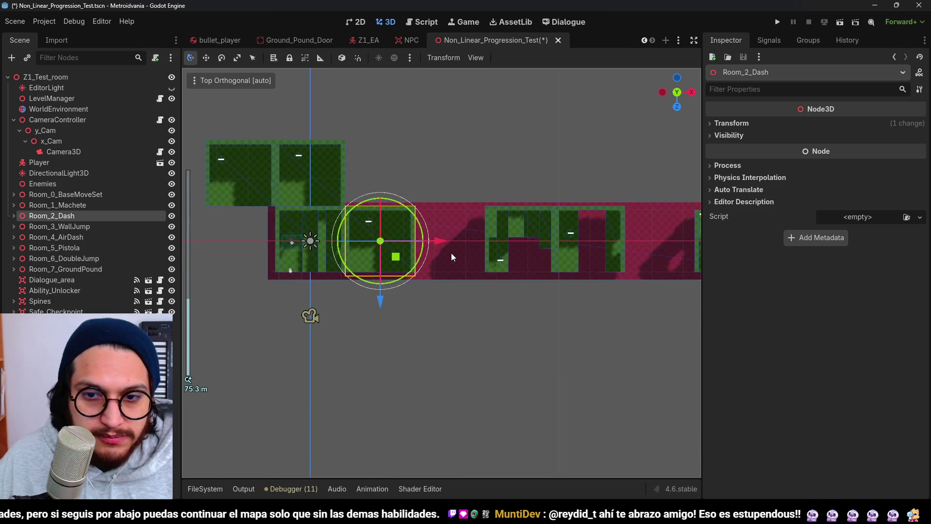
key(ctrl+z)
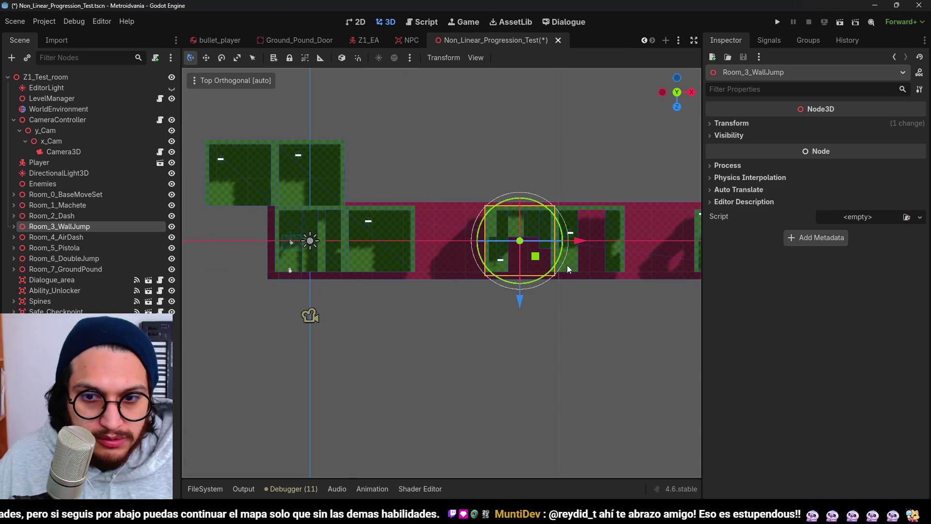
Step: Move Room_3_WallJump down to the lower left and Room_4_AirDash to the left
mouse_move(535, 262)
mouse_down()
mouse_move(328, 335)
mouse_move(329, 323)
mouse_up()
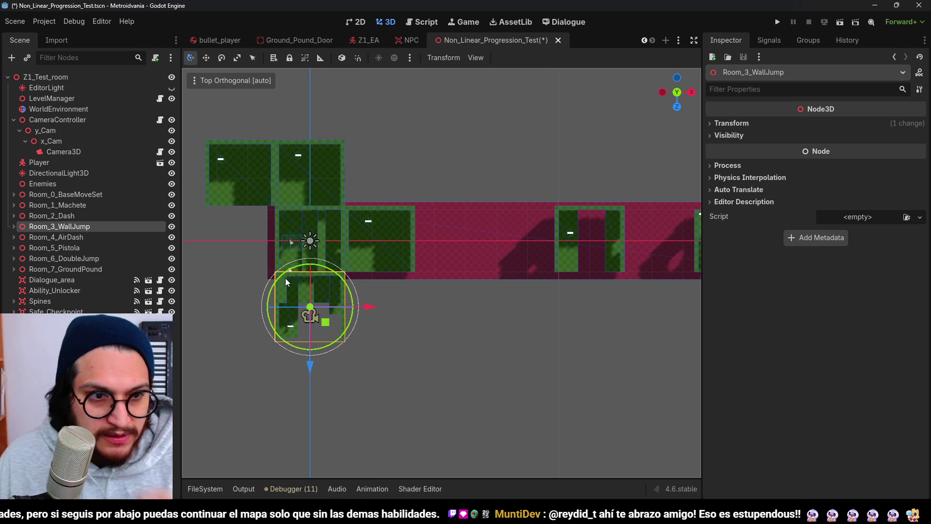
click(103, 236)
scroll(589, 260, down, 2)
mouse_move(588, 260)
mouse_down()
mouse_move(427, 314)
mouse_move(394, 312)
mouse_up()
key(Escape)
Step: Move Room_6_DoubleJump left into the room cluster
click(82, 248)
click(84, 258)
scroll(479, 283, down, 1)
scroll(412, 283, up, 1)
scroll(476, 254, up, 1)
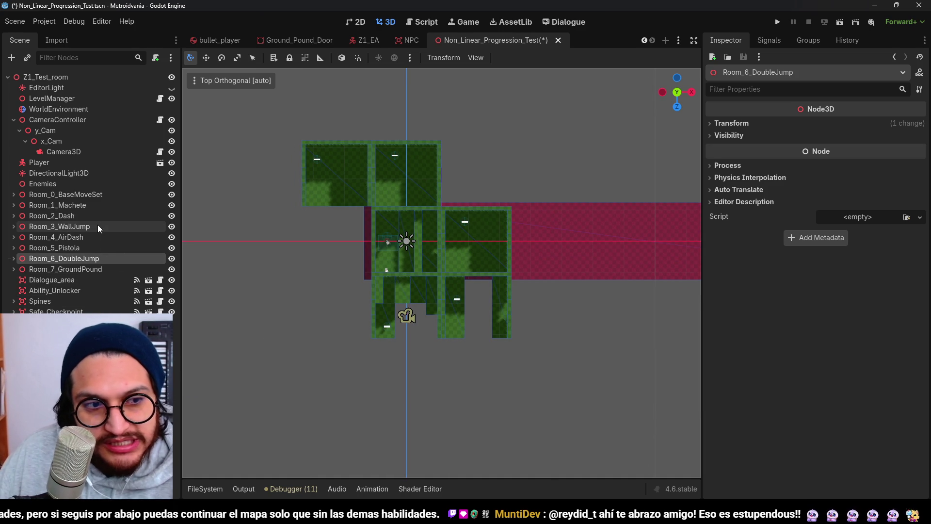
scroll(505, 282, down, 1)
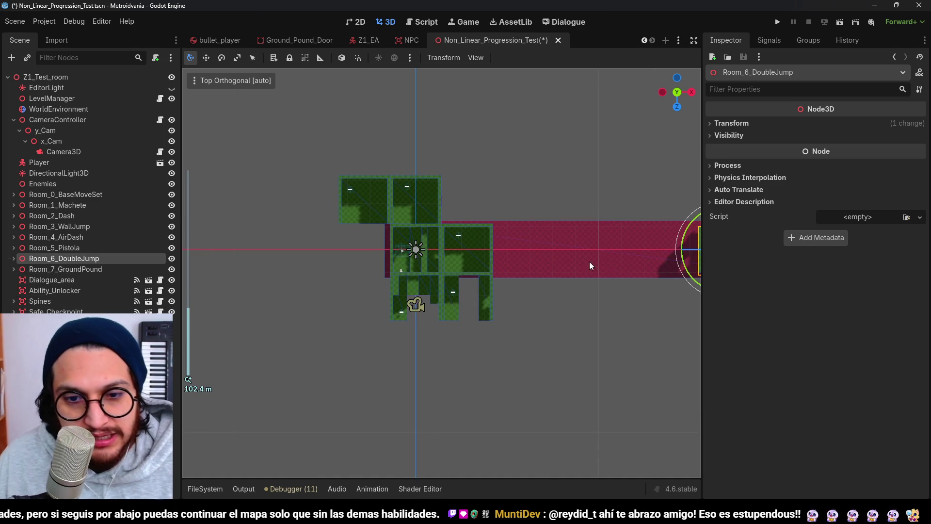
scroll(524, 251, right, 3)
mouse_move(620, 260)
mouse_down()
mouse_move(459, 267)
mouse_move(293, 318)
mouse_move(439, 298)
mouse_move(434, 285)
mouse_move(508, 313)
mouse_move(296, 313)
mouse_up()
scroll(293, 319, up, 4)
scroll(509, 312, up, 1)
click(409, 256)
Step: Move Room_7_GroundPound left toward the cluster
scroll(437, 259, down, 3)
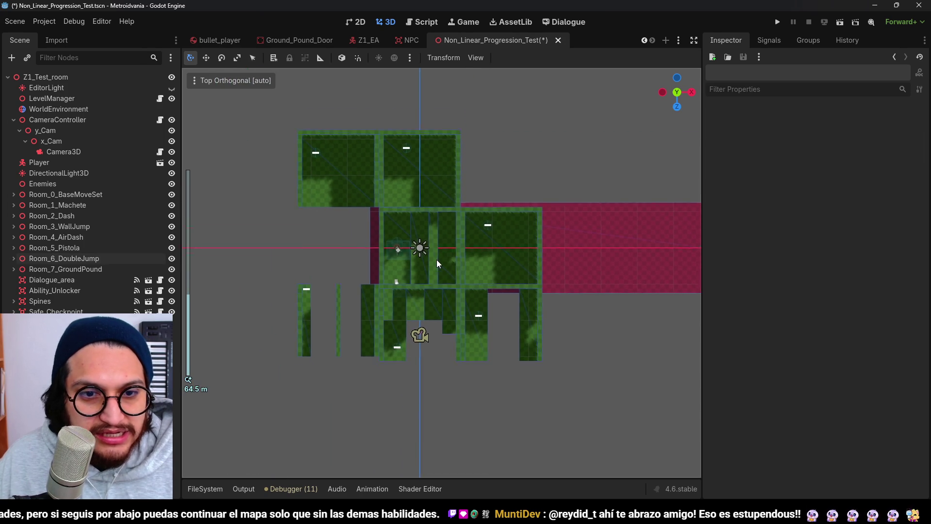
scroll(405, 239, down, 1)
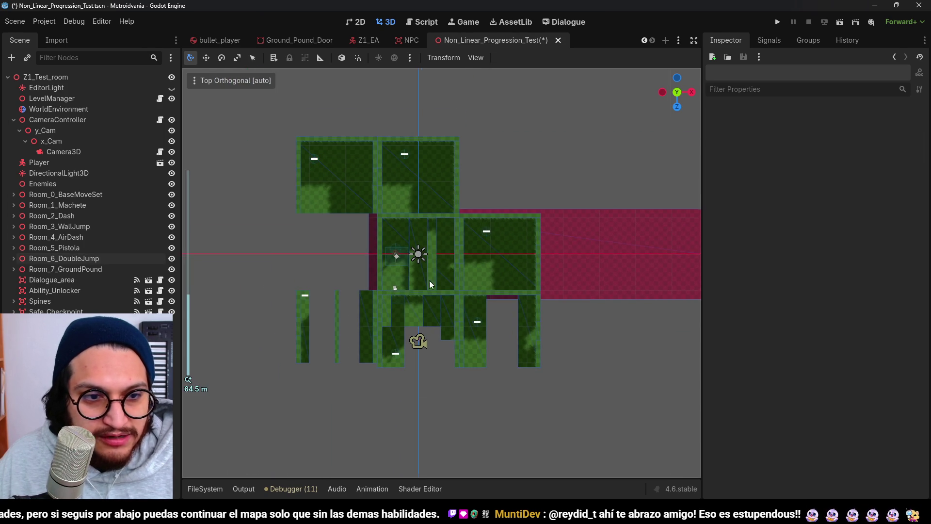
click(100, 269)
scroll(360, 287, down, 5)
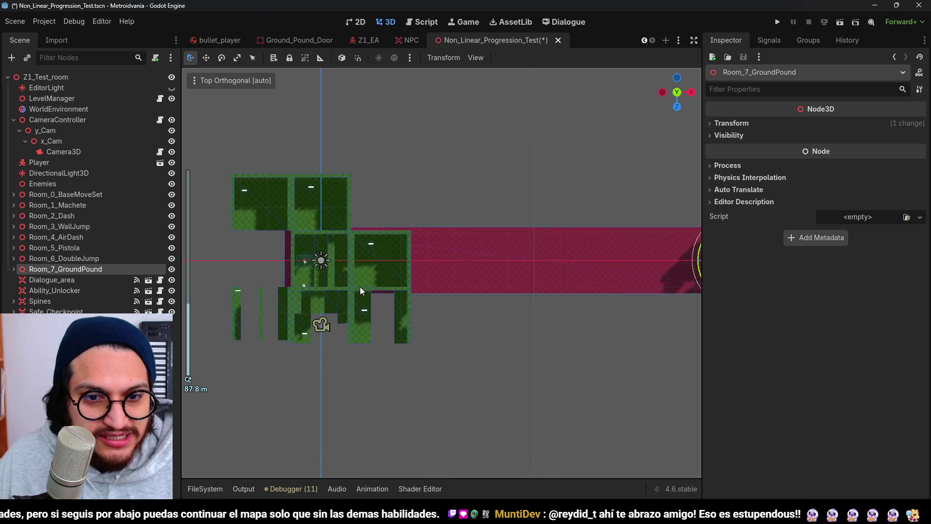
drag(629, 278, 395, 279)
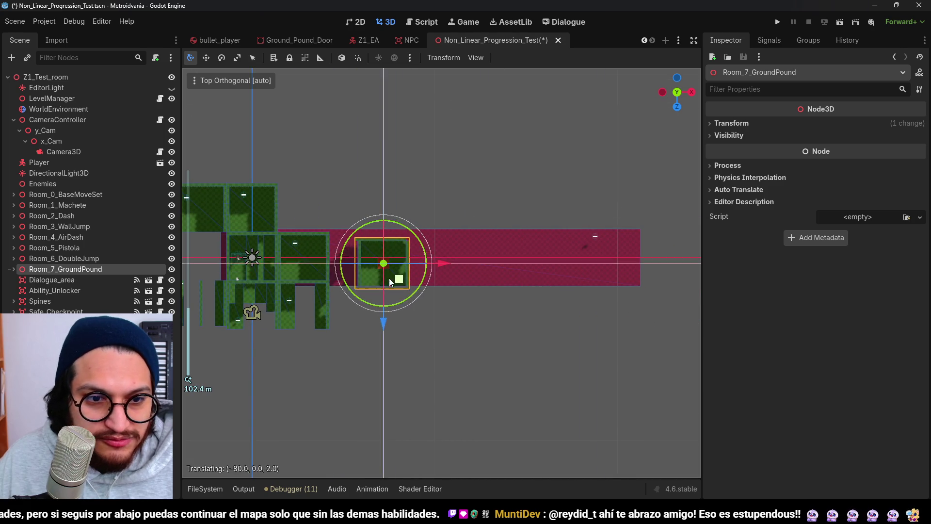
scroll(314, 279, up, 4)
Step: Check the placed rooms and drop Room_7_GroundPound below all the others
click(74, 216)
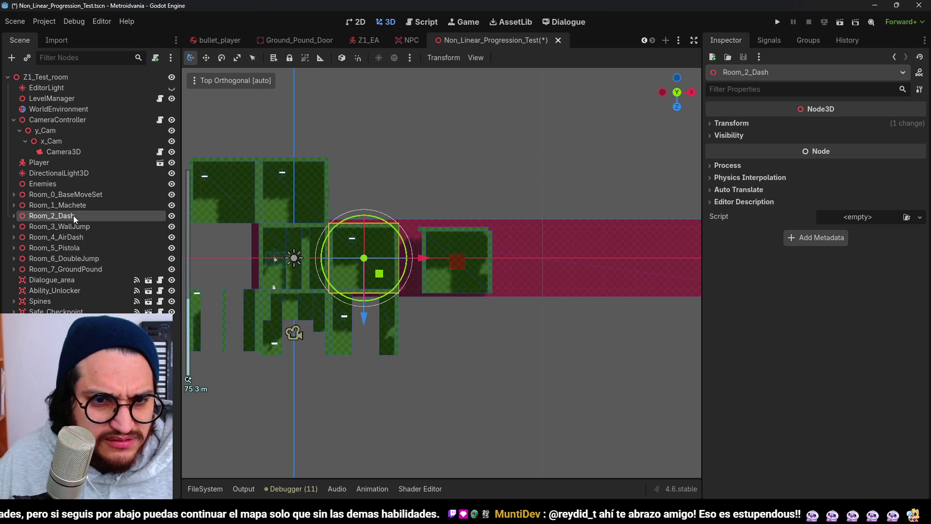
drag(344, 260, 380, 245)
click(94, 240)
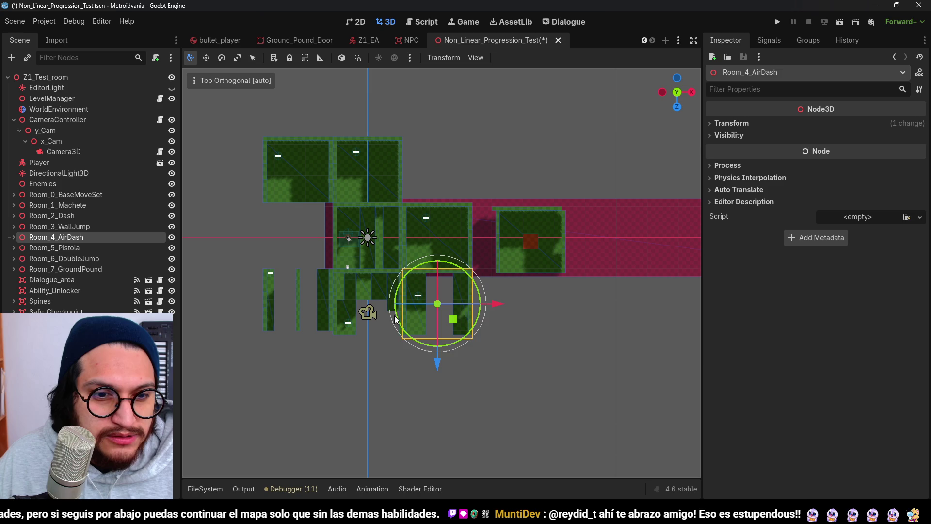
click(105, 257)
click(94, 226)
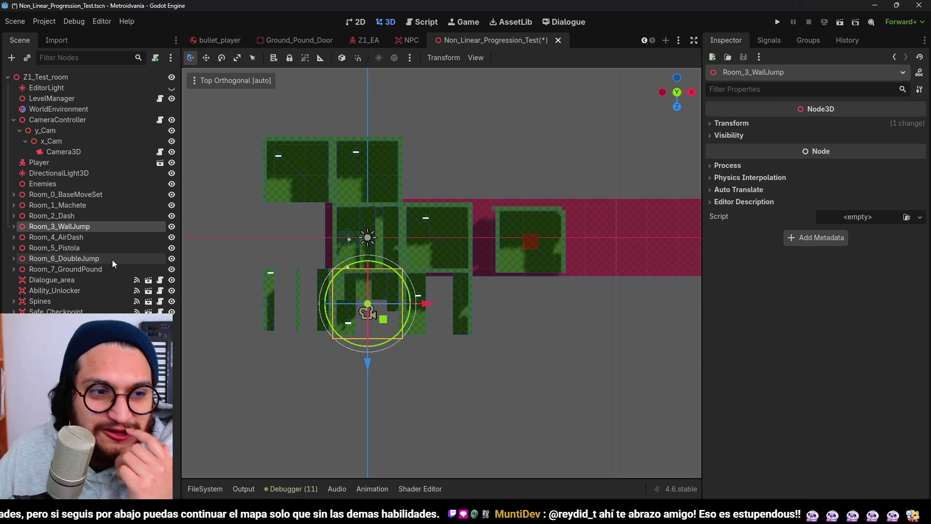
click(523, 250)
mouse_move(548, 258)
mouse_down()
mouse_move(532, 283)
mouse_move(526, 329)
mouse_move(457, 394)
mouse_move(454, 387)
mouse_up()
scroll(455, 382, up, 2)
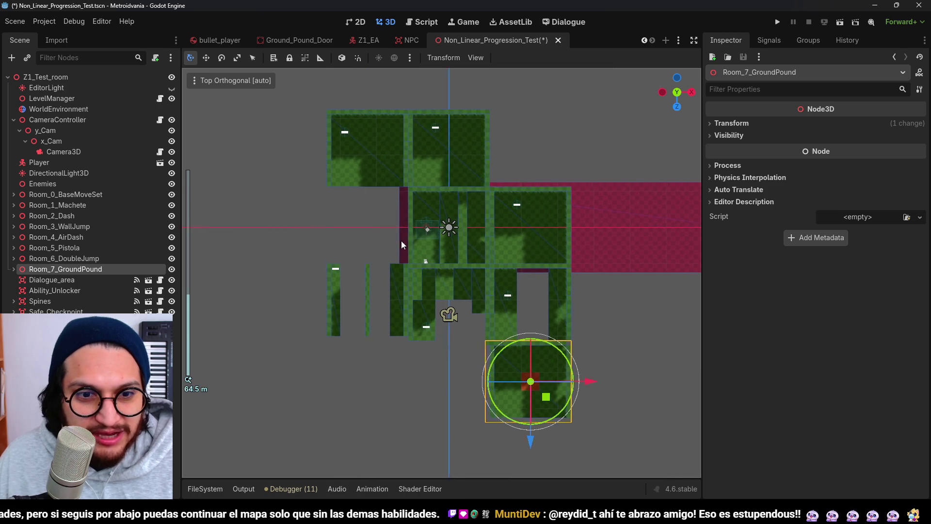
click(390, 359)
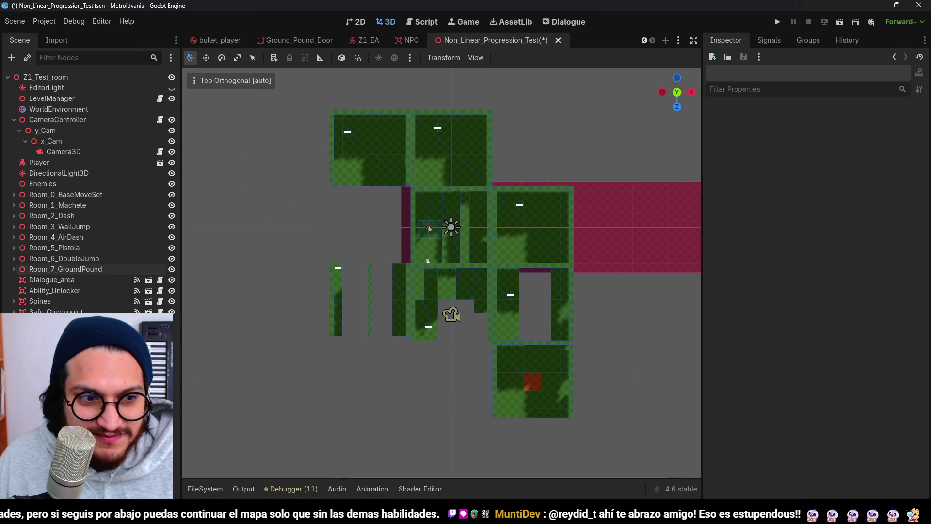
Step: Switch the viewport to Perspective and tilt it to view the rooms
drag(493, 324, 473, 204)
scroll(473, 204, up, 5)
mouse_move(356, 263)
mouse_down()
mouse_move(409, 323)
mouse_move(418, 284)
mouse_move(453, 276)
mouse_move(499, 285)
mouse_move(421, 311)
mouse_move(428, 296)
mouse_move(390, 252)
mouse_move(426, 252)
mouse_move(435, 229)
mouse_move(423, 190)
mouse_move(495, 209)
mouse_move(426, 207)
mouse_move(479, 249)
mouse_up()
scroll(382, 286, up, 2)
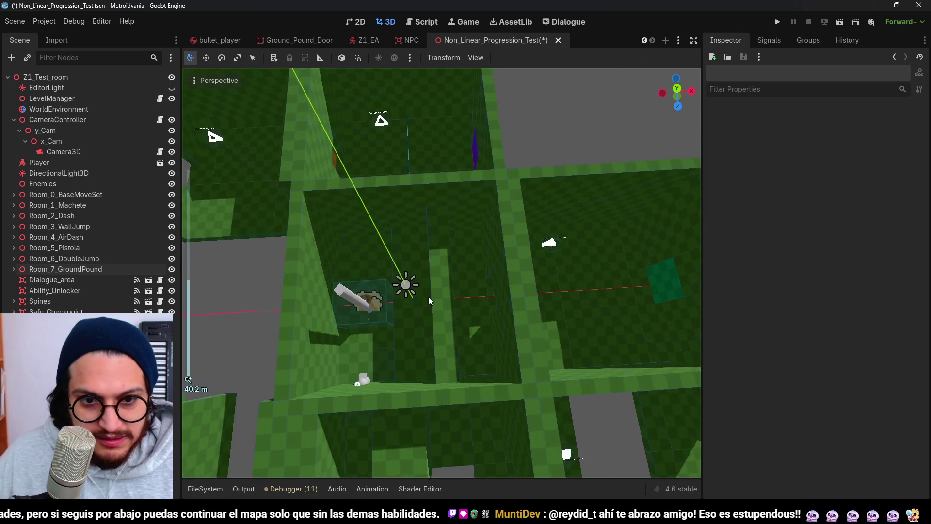
scroll(433, 319, up, 3)
scroll(430, 312, down, 2)
scroll(432, 303, up, 2)
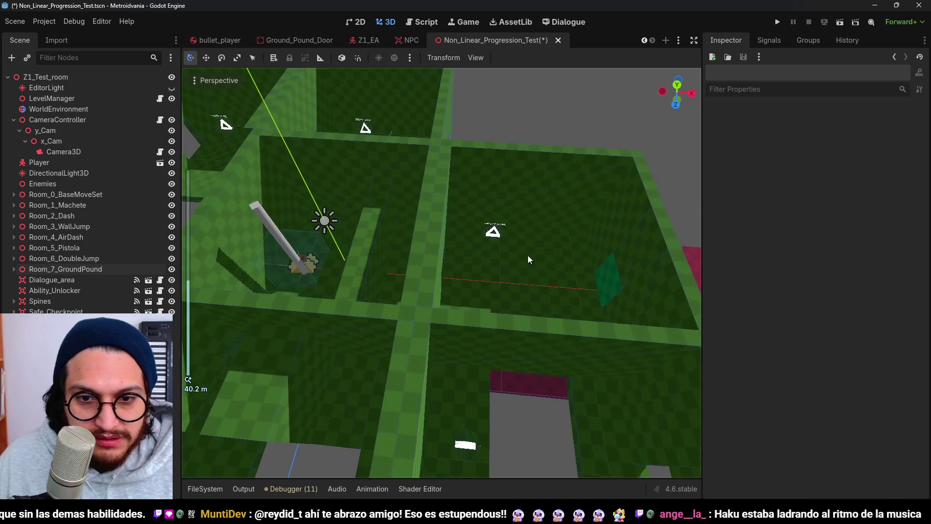
Step: Orbit to a near top-down, wider view of the rearranged rooms
scroll(373, 244, up, 3)
mouse_move(373, 244)
mouse_down()
mouse_move(441, 255)
mouse_move(380, 263)
mouse_move(461, 281)
mouse_move(410, 308)
mouse_move(422, 352)
mouse_move(353, 281)
mouse_move(374, 281)
mouse_move(384, 304)
mouse_move(401, 313)
mouse_move(402, 260)
mouse_move(422, 293)
mouse_move(354, 272)
mouse_move(432, 290)
mouse_move(420, 275)
mouse_move(339, 271)
mouse_move(353, 300)
mouse_move(308, 275)
mouse_move(487, 268)
mouse_up()
scroll(422, 351, up, 3)
scroll(383, 304, down, 2)
scroll(484, 264, down, 5)
scroll(464, 228, up, 8)
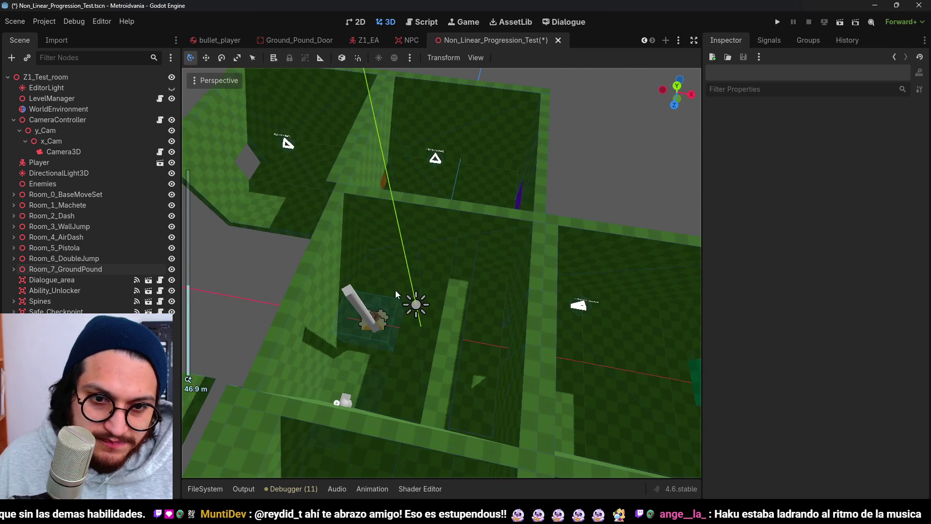
mouse_move(382, 223)
mouse_down()
mouse_move(395, 274)
mouse_move(420, 298)
mouse_move(398, 308)
mouse_move(270, 476)
mouse_up()
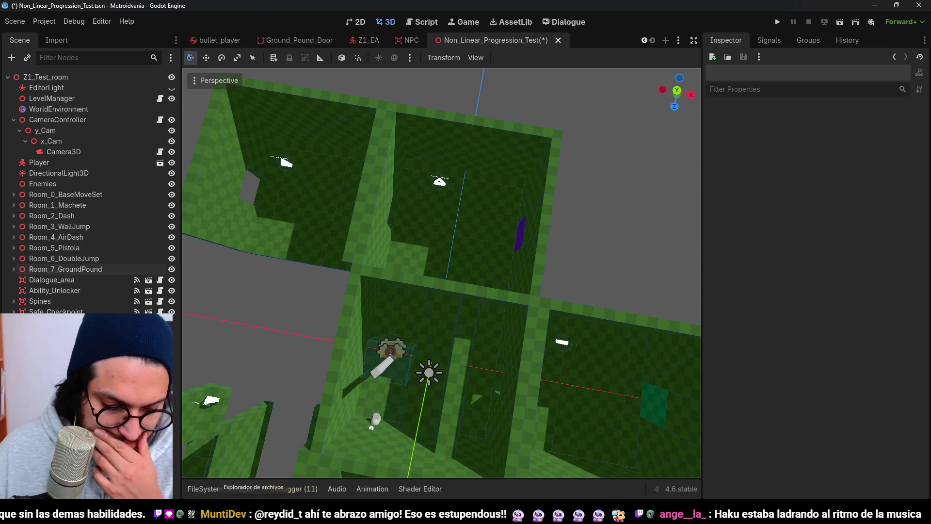
mouse_move(462, 272)
mouse_down()
mouse_move(427, 226)
mouse_move(450, 224)
mouse_move(430, 236)
mouse_move(494, 225)
mouse_move(502, 190)
mouse_move(340, 281)
mouse_up()
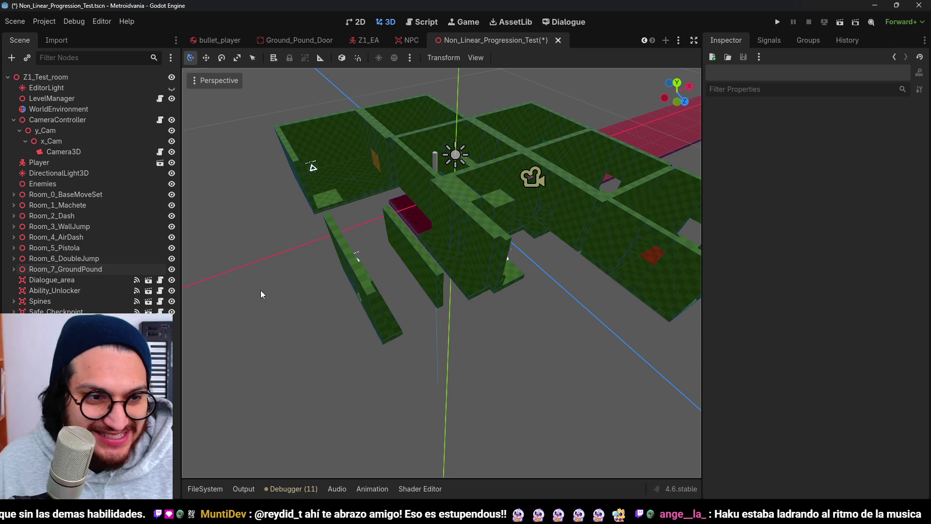
Step: Rotate Room_6_DoubleJump by -30 degrees
click(92, 268)
key(Down)
double_click(91, 247)
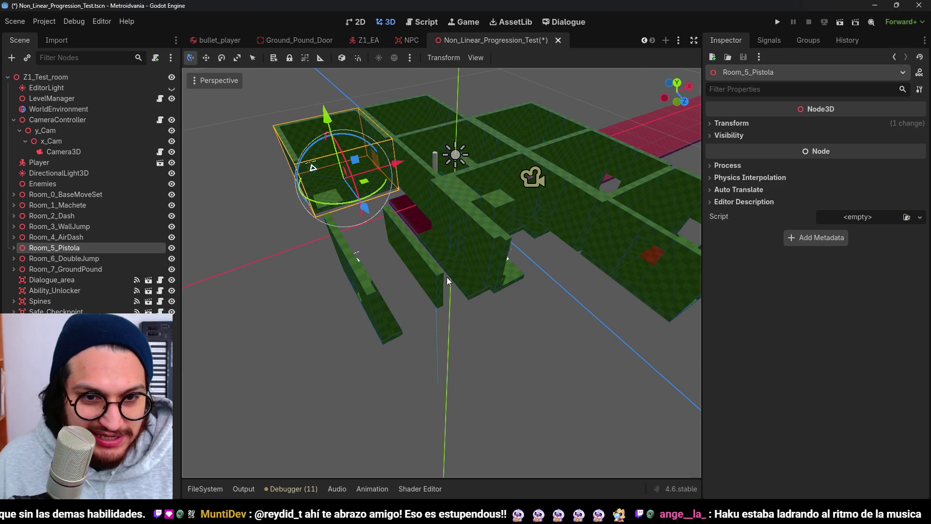
double_click(63, 259)
mouse_move(410, 361)
mouse_down()
mouse_move(386, 355)
mouse_move(375, 330)
mouse_move(381, 297)
mouse_move(424, 304)
mouse_move(307, 314)
mouse_up()
click(306, 314)
scroll(429, 293, up, 5)
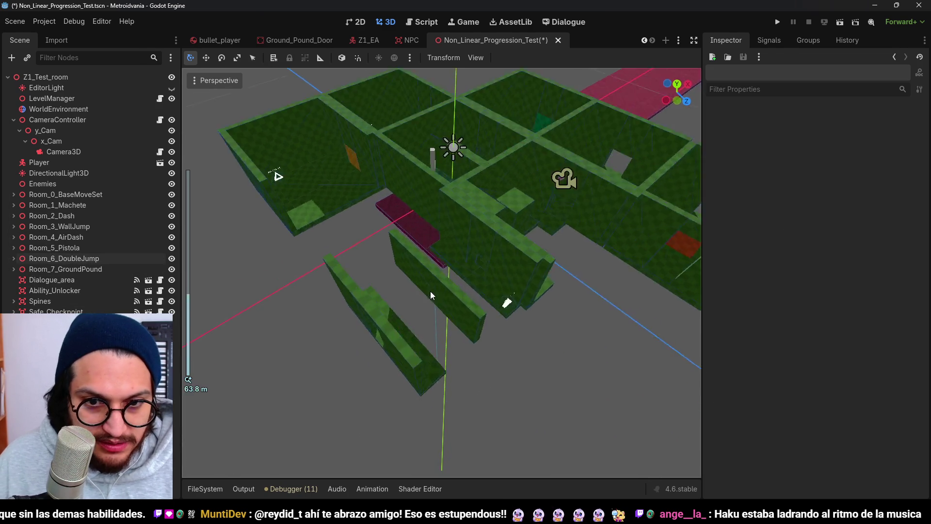
mouse_move(464, 248)
mouse_down()
mouse_move(391, 264)
mouse_move(435, 284)
mouse_move(397, 251)
mouse_move(144, 295)
mouse_up()
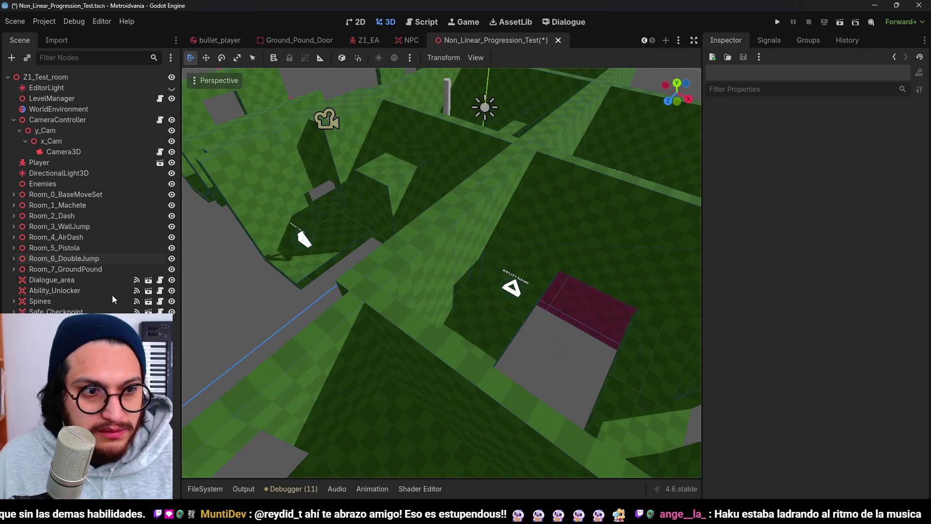
Step: Orbit the view to look down on the AirDash, Pistola and DoubleJump rooms
click(78, 252)
drag(290, 207, 103, 258)
click(89, 240)
click(97, 258)
click(91, 239)
click(91, 258)
scroll(315, 234, up, 5)
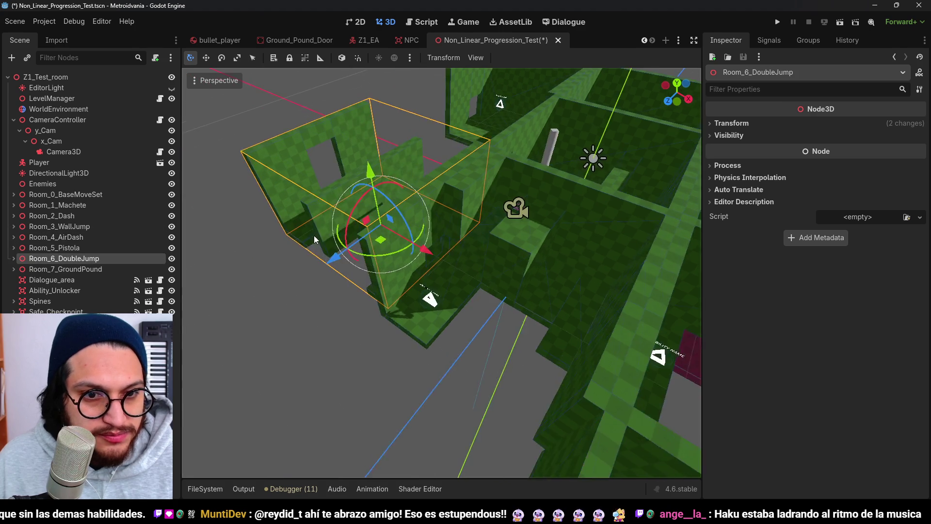
mouse_move(307, 255)
mouse_down()
mouse_move(487, 277)
mouse_move(400, 286)
mouse_move(436, 280)
mouse_move(409, 272)
mouse_move(479, 251)
mouse_move(417, 275)
mouse_move(426, 289)
mouse_move(409, 264)
mouse_move(461, 258)
mouse_move(406, 246)
mouse_up()
scroll(411, 295, up, 3)
mouse_move(411, 295)
mouse_down()
mouse_move(433, 287)
mouse_move(436, 302)
mouse_move(426, 266)
mouse_move(354, 246)
mouse_move(439, 262)
mouse_move(437, 290)
mouse_move(406, 278)
mouse_move(409, 234)
mouse_move(397, 228)
mouse_move(508, 268)
mouse_move(574, 347)
mouse_move(493, 314)
mouse_move(505, 315)
mouse_move(414, 202)
mouse_up()
scroll(507, 269, down, 3)
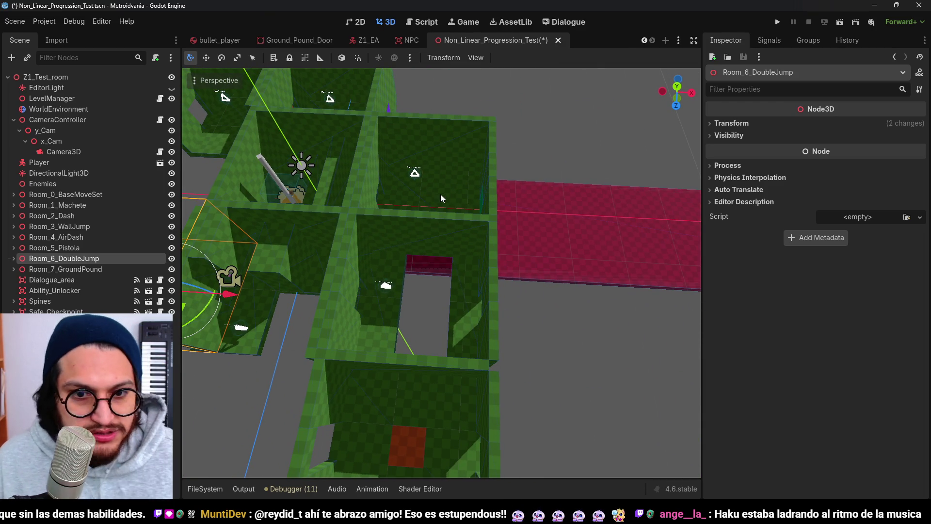
Step: Turn Room_4_AirDash 90 degrees, shift it slightly along X, and save
click(98, 239)
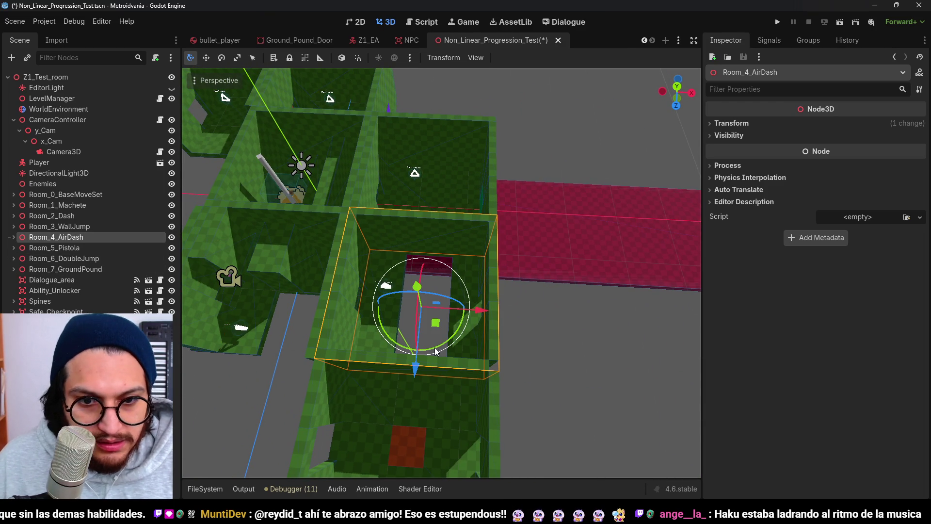
mouse_move(441, 349)
mouse_down()
mouse_move(450, 312)
mouse_move(431, 296)
mouse_move(415, 296)
mouse_move(420, 303)
mouse_up()
scroll(420, 303, up, 3)
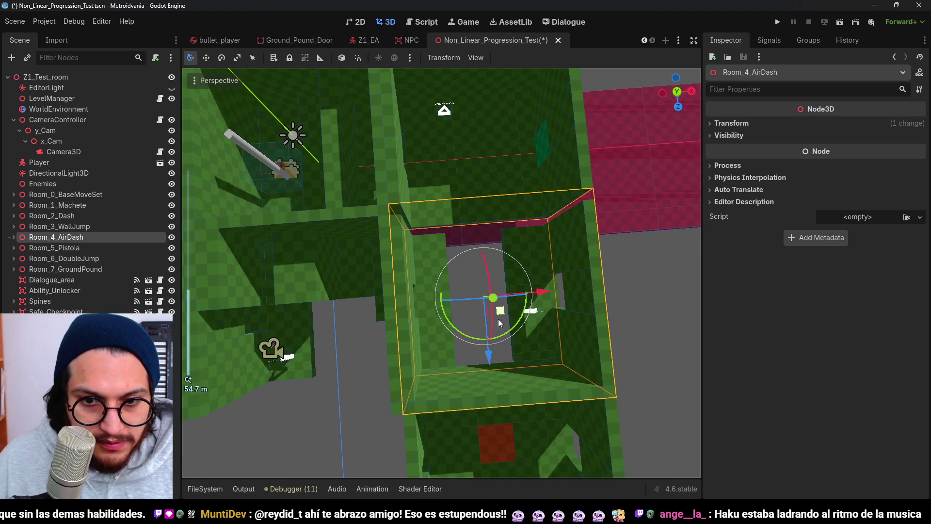
drag(501, 312, 542, 292)
mouse_move(490, 352)
mouse_down()
mouse_move(484, 231)
mouse_move(453, 289)
mouse_move(386, 273)
mouse_move(502, 280)
mouse_move(500, 379)
mouse_move(528, 360)
mouse_move(508, 331)
mouse_move(511, 218)
mouse_move(433, 198)
mouse_move(450, 214)
mouse_move(596, 199)
mouse_move(518, 210)
mouse_move(486, 249)
mouse_move(449, 270)
mouse_move(407, 228)
mouse_up()
key(ctrl+s)
Step: Orbit the view around Room_4_AirDash to check its placement
scroll(406, 228, up, 5)
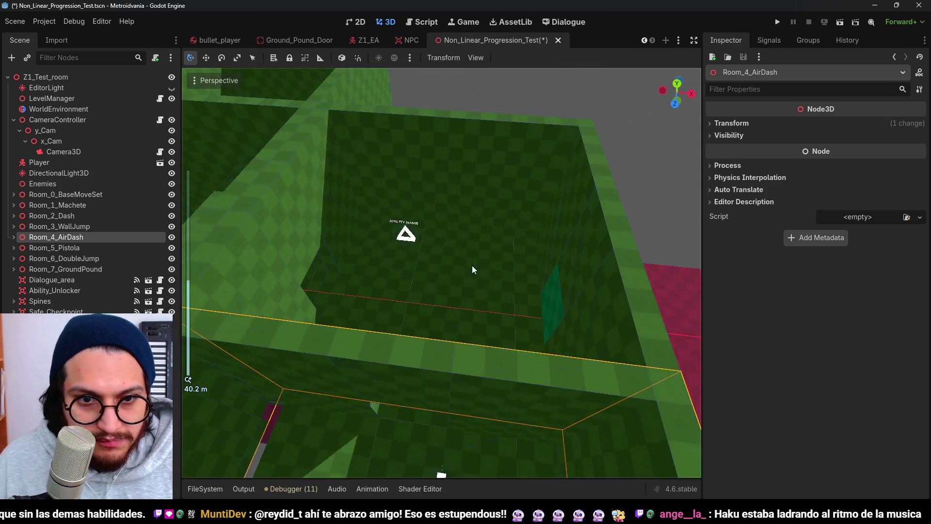
scroll(455, 264, down, 5)
mouse_move(454, 266)
mouse_down()
mouse_move(449, 283)
mouse_move(427, 291)
mouse_up()
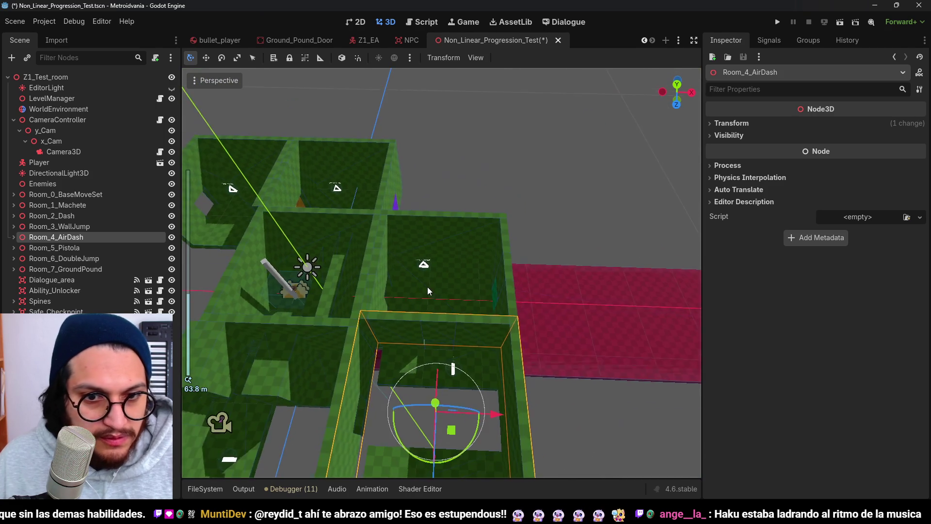
drag(369, 253, 414, 275)
mouse_move(486, 318)
mouse_down()
mouse_move(425, 318)
mouse_move(510, 325)
mouse_up()
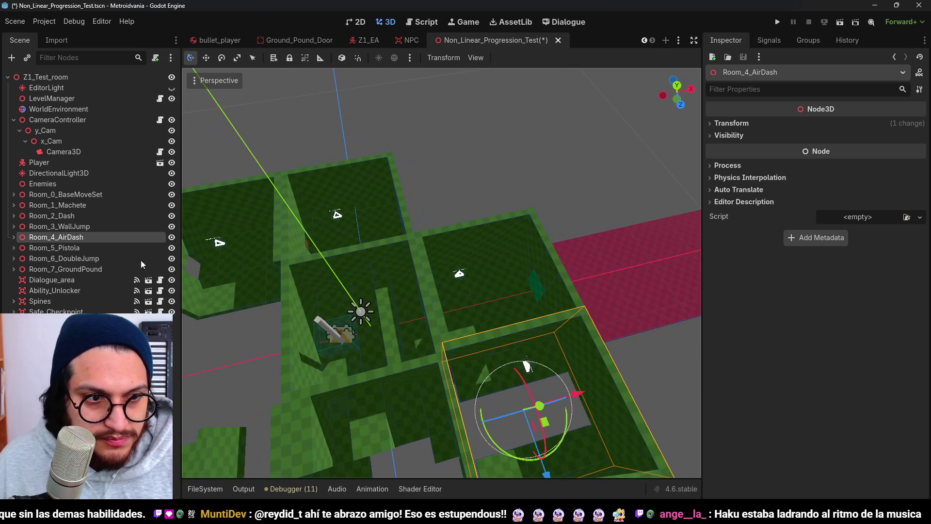
Step: Rotate Room_2_Dash -90 degrees, move it 3 units along Z and slightly left
click(97, 217)
scroll(522, 331, up, 3)
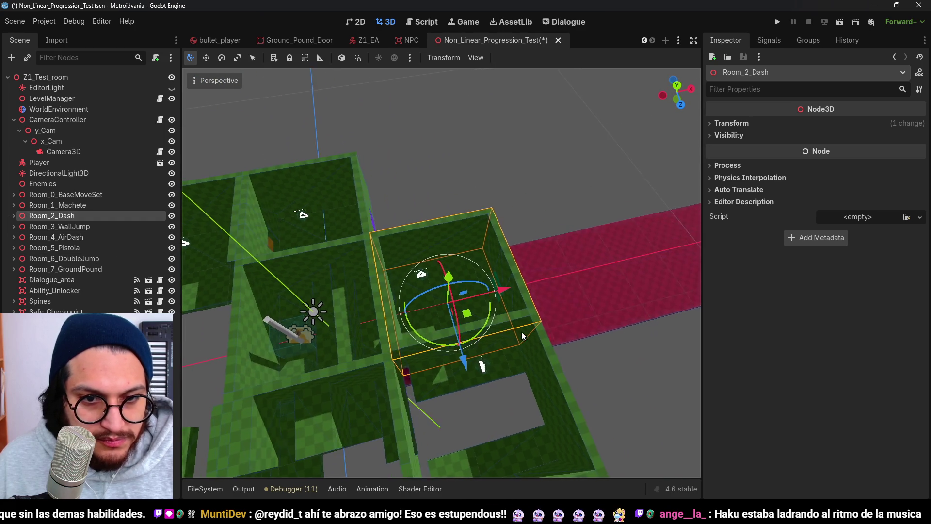
key(r)
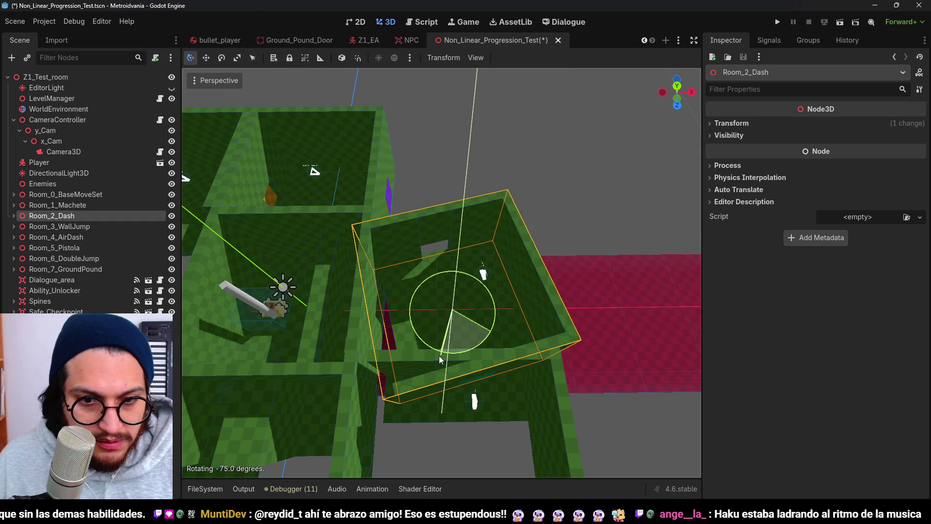
click(417, 363)
drag(453, 370, 453, 356)
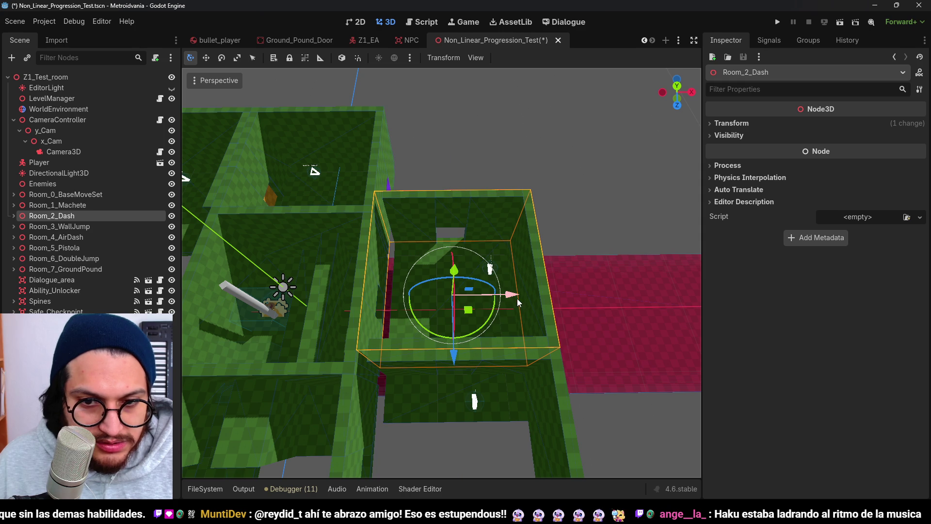
drag(519, 299, 509, 296)
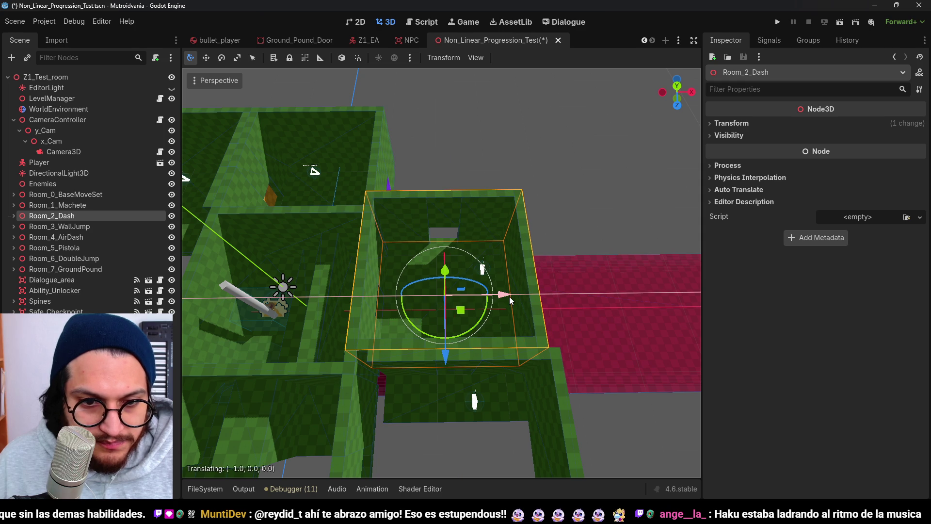
Step: Nudge Room_4_AirDash left along X and save the scene
click(89, 237)
key(f)
mouse_move(506, 360)
mouse_down()
mouse_move(469, 287)
mouse_move(356, 272)
mouse_move(464, 266)
mouse_move(476, 285)
mouse_move(562, 293)
mouse_move(532, 280)
mouse_move(464, 303)
mouse_move(384, 240)
mouse_move(355, 266)
mouse_move(376, 232)
mouse_move(394, 239)
mouse_move(390, 268)
mouse_move(432, 286)
mouse_move(455, 260)
mouse_move(422, 247)
mouse_move(461, 272)
mouse_up()
key(ctrl+s)
Step: Pan and orbit to a lower oblique close view of the rooms
scroll(383, 241, up, 2)
scroll(461, 272, up, 5)
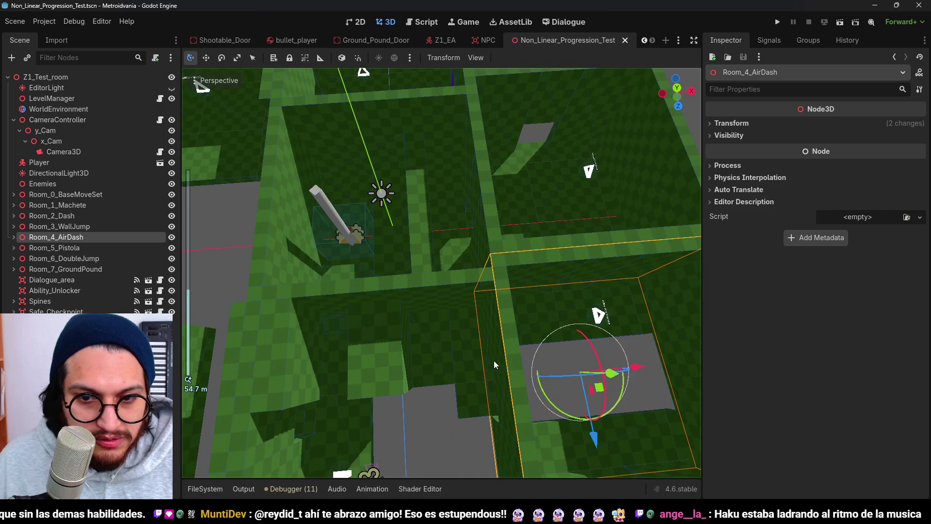
scroll(451, 295, down, 4)
scroll(455, 336, up, 2)
scroll(442, 269, down, 2)
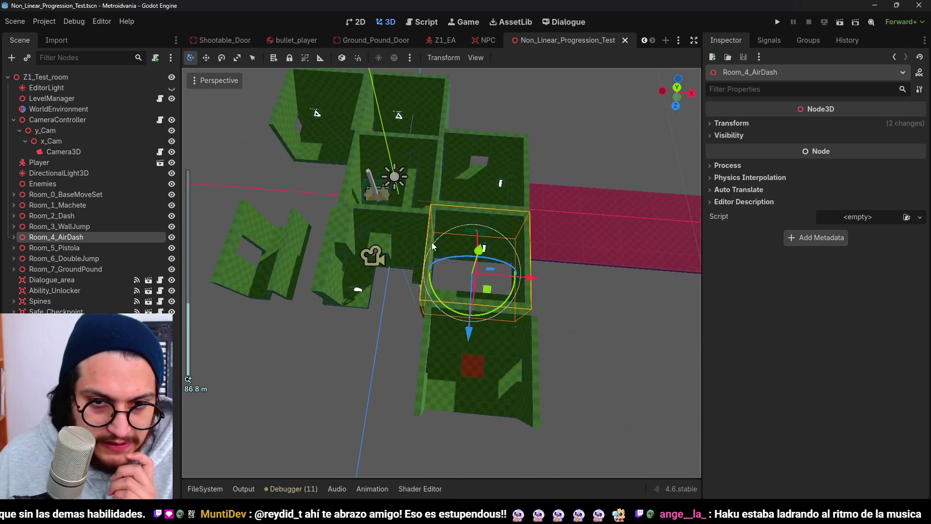
scroll(441, 264, up, 2)
drag(452, 237, 505, 274)
scroll(453, 261, up, 2)
mouse_move(453, 261)
mouse_down()
mouse_move(412, 257)
mouse_move(409, 272)
mouse_move(364, 307)
mouse_move(456, 240)
mouse_move(479, 243)
mouse_move(534, 196)
mouse_move(534, 172)
mouse_move(467, 211)
mouse_move(451, 241)
mouse_move(375, 223)
mouse_move(434, 211)
mouse_move(458, 217)
mouse_move(488, 269)
mouse_move(313, 310)
mouse_up()
scroll(313, 310, down, 2)
mouse_move(370, 367)
mouse_down()
mouse_move(392, 306)
mouse_move(420, 334)
mouse_up()
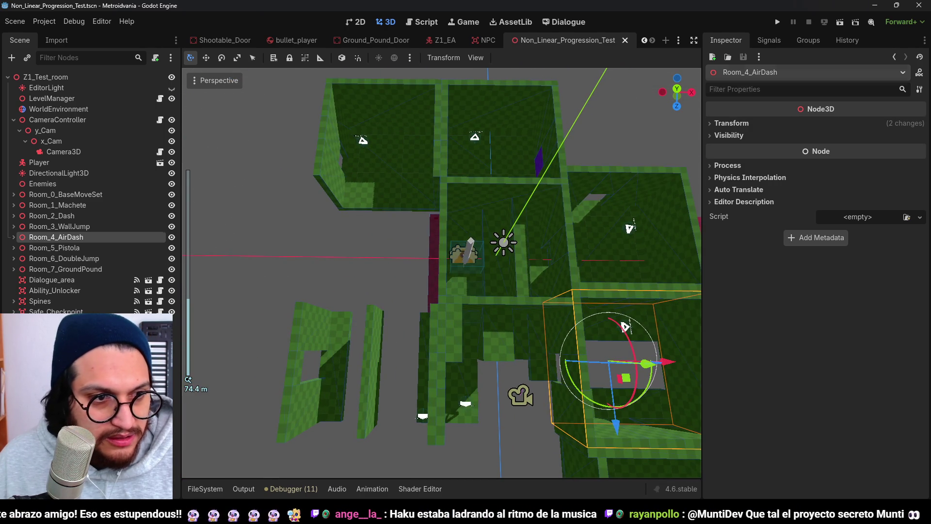
Step: Duplicate Room_0_BaseMoveSet as Room_8_EndGame and save the scene
click(68, 194)
key(ctrl+d)
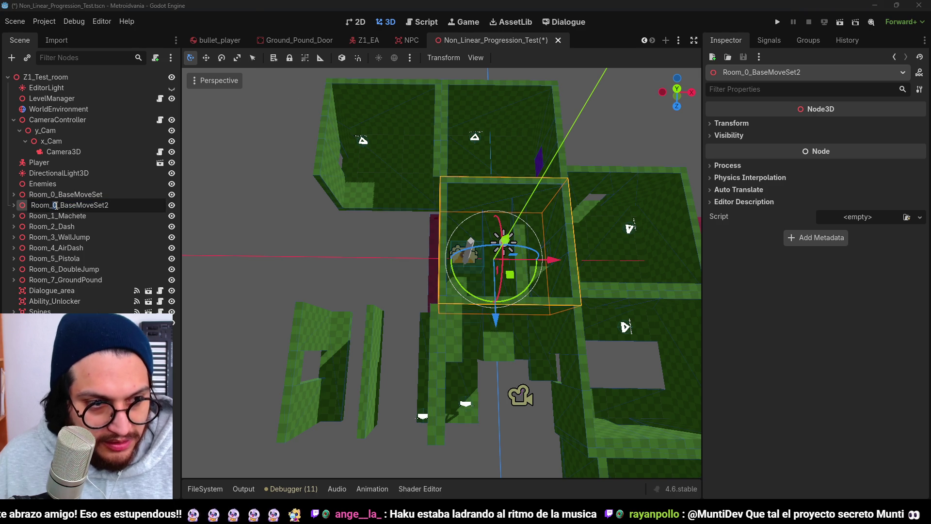
text(8_EndGame)
key(Return)
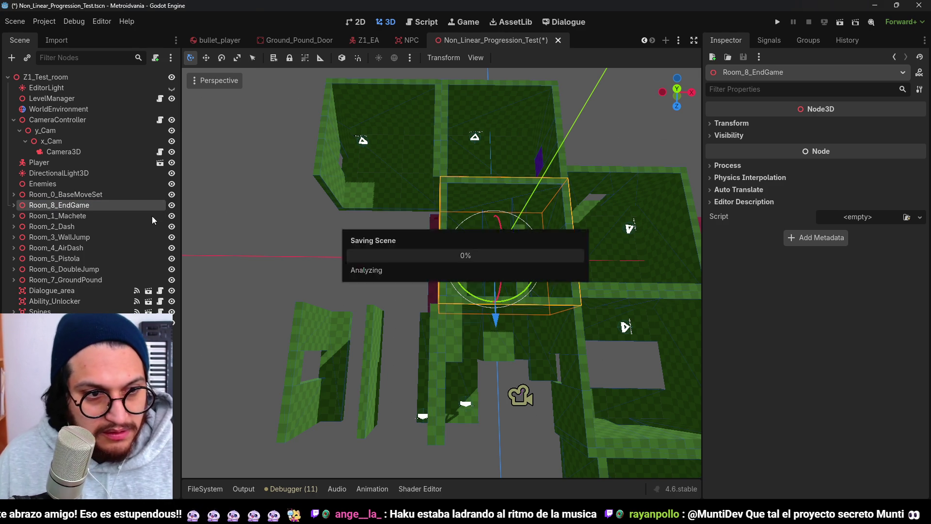
key(ctrl+s)
Step: In Top view, move Room_8_EndGame 19 units left along X and inspect it
key(KP_7)
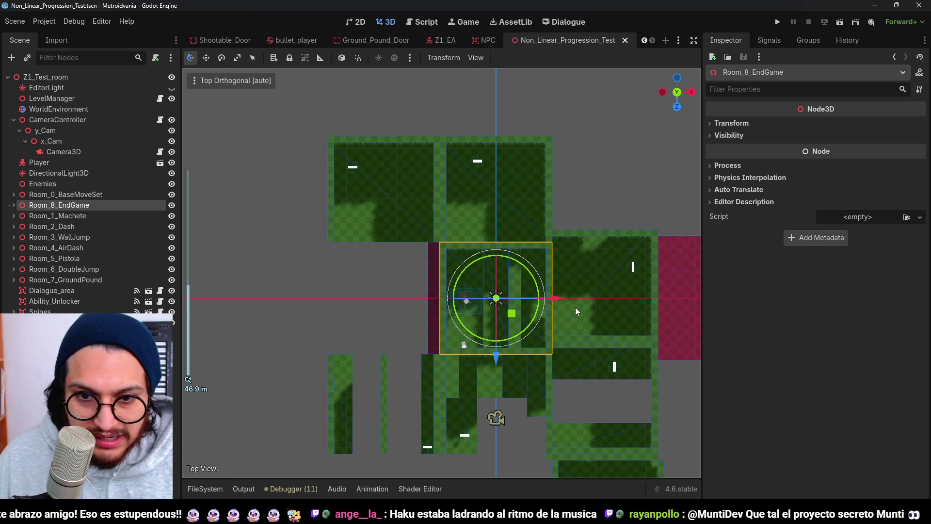
drag(559, 302, 449, 304)
scroll(407, 322, up, 5)
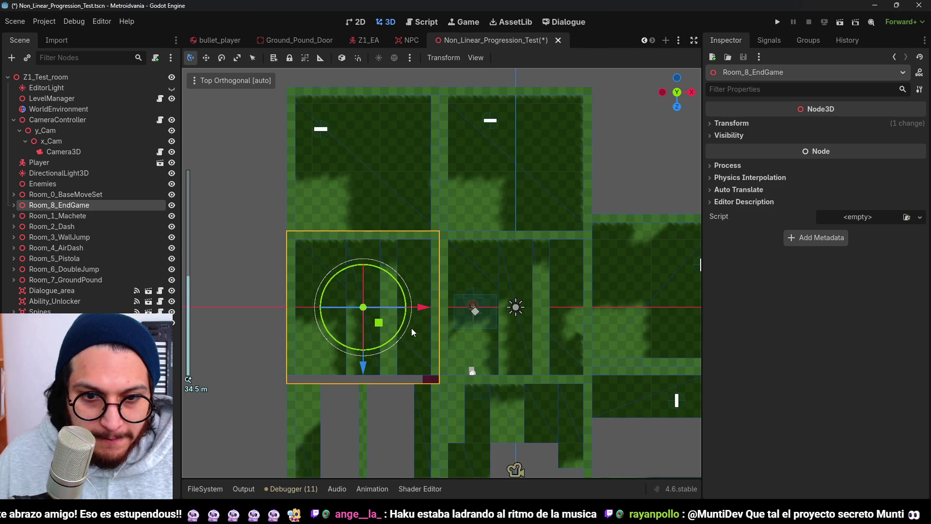
drag(401, 325, 435, 258)
key(f)
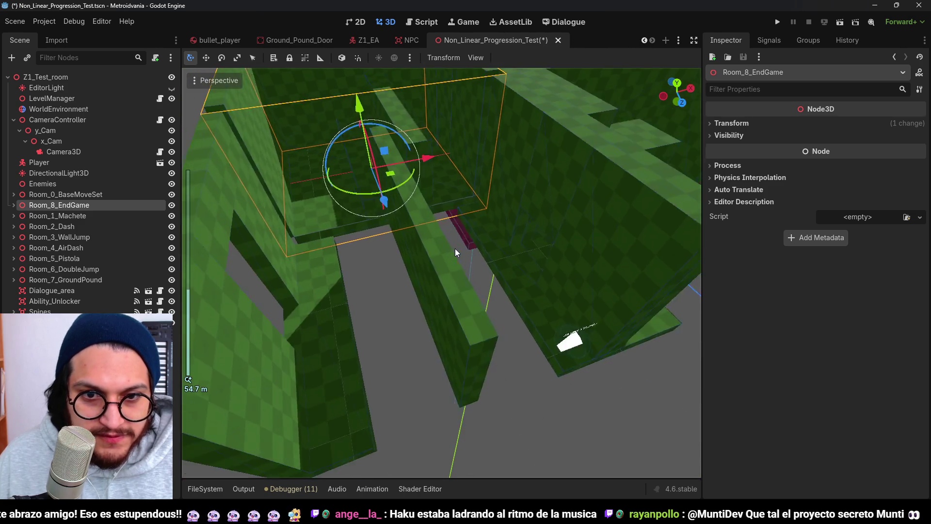
click(13, 205)
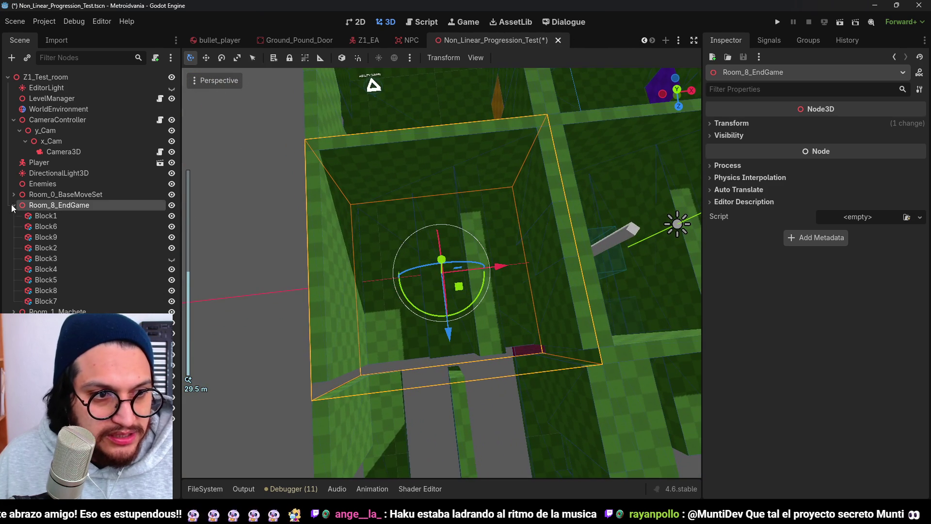
click(14, 205)
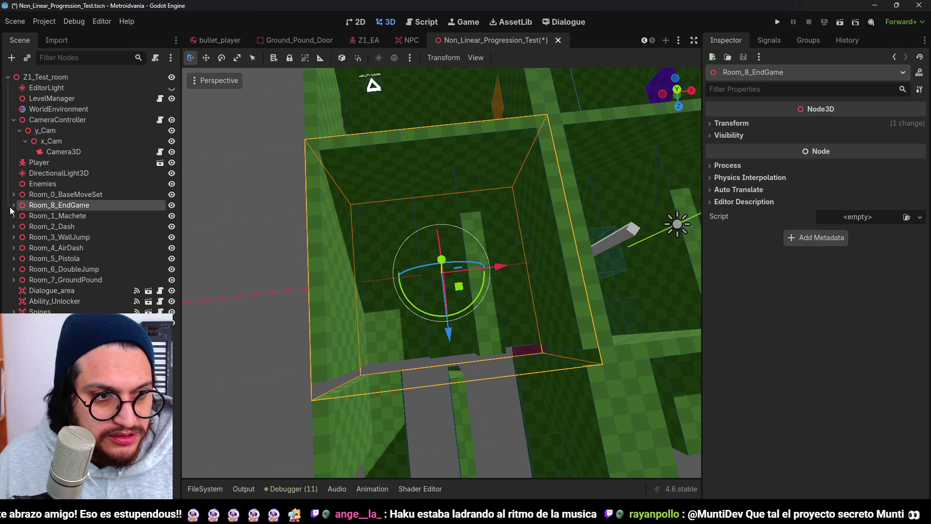
click(51, 290)
Step: Reset the ground_pound Ability_Unlocker's Transform position so it sits at Z -5, then save
click(56, 301)
click(49, 311)
click(89, 302)
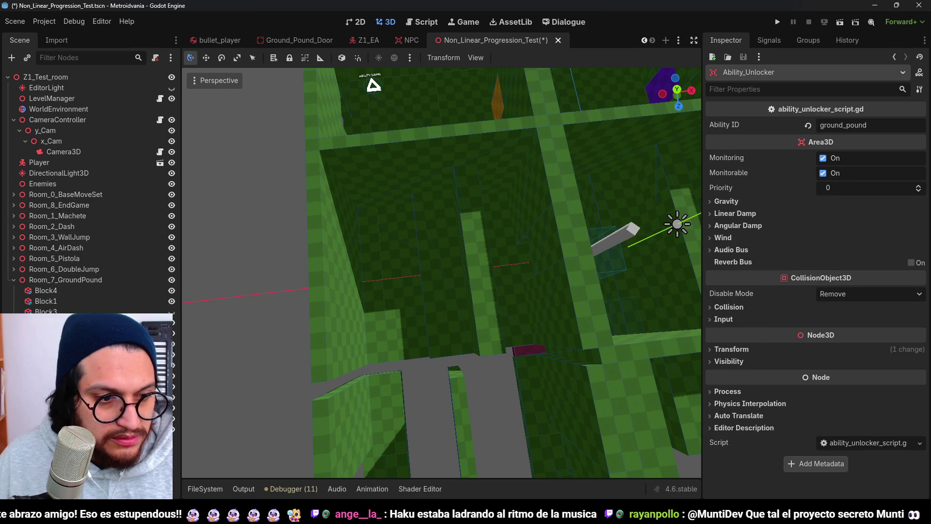
key(f)
key(KP_7)
scroll(493, 289, down, 5)
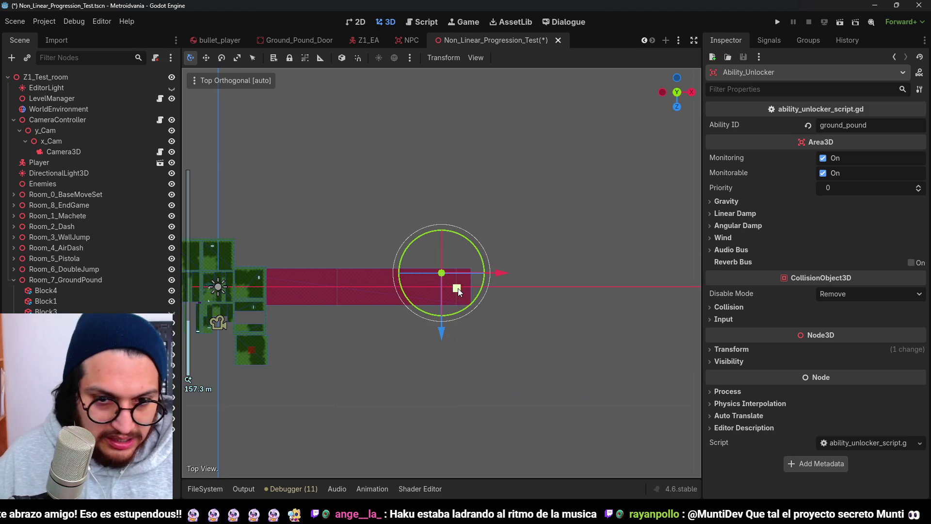
scroll(404, 277, up, 6)
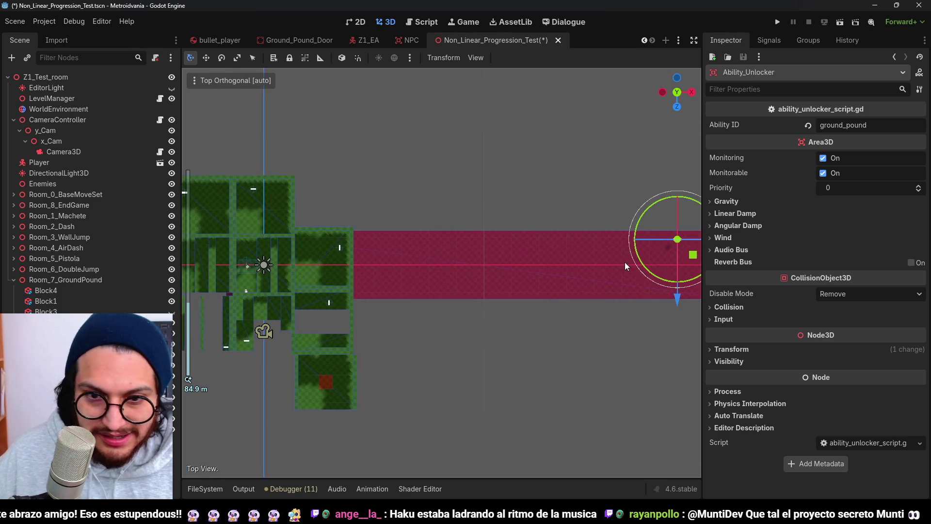
click(744, 353)
click(912, 362)
key(f)
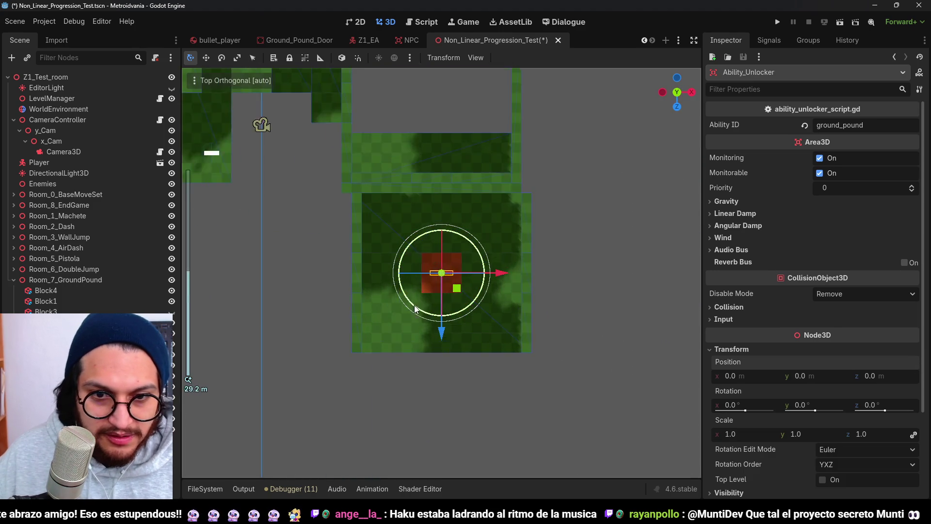
scroll(422, 310, up, 3)
key(ctrl+s)
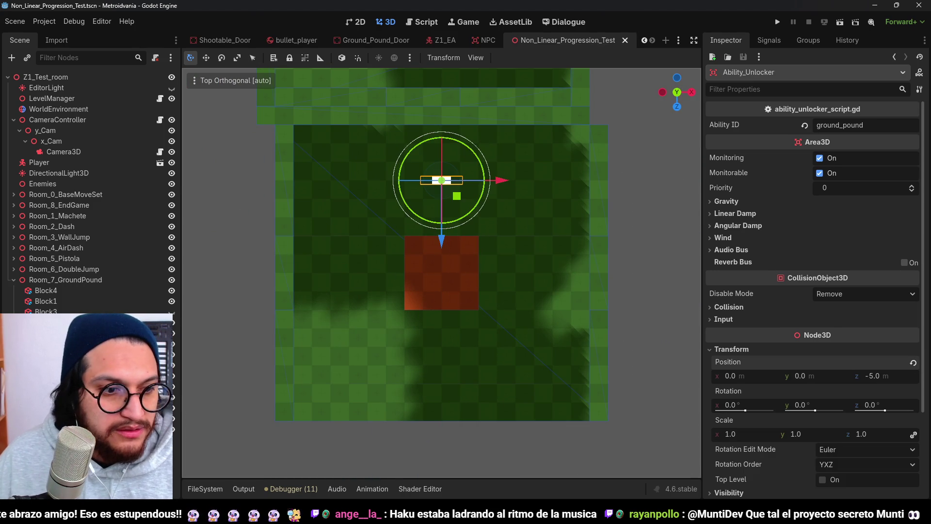
Step: Move Dialogue_area and Safe_Checkpoint inside Room_0_BaseMoveSet and collapse the room
click(65, 311)
shift+click(69, 292)
mouse_move(71, 298)
mouse_down()
mouse_move(66, 238)
mouse_move(70, 294)
mouse_up()
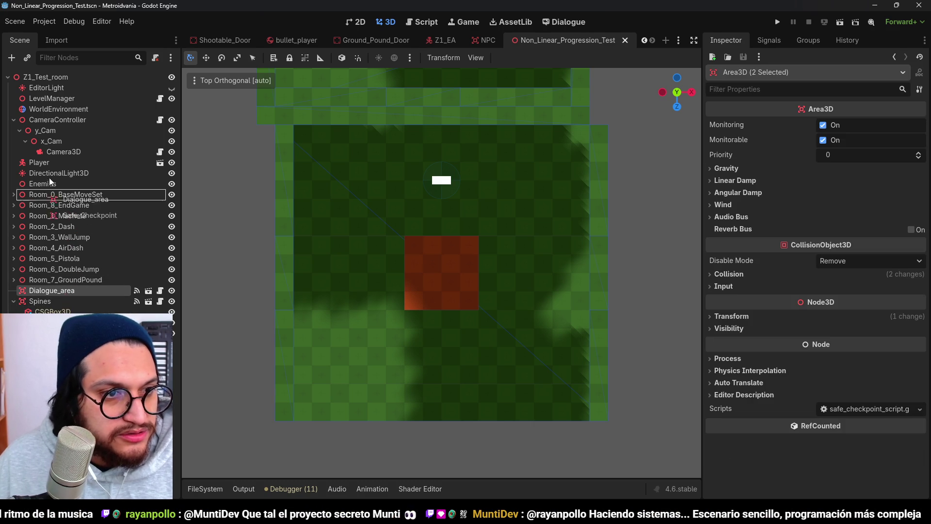
drag(69, 193, 69, 195)
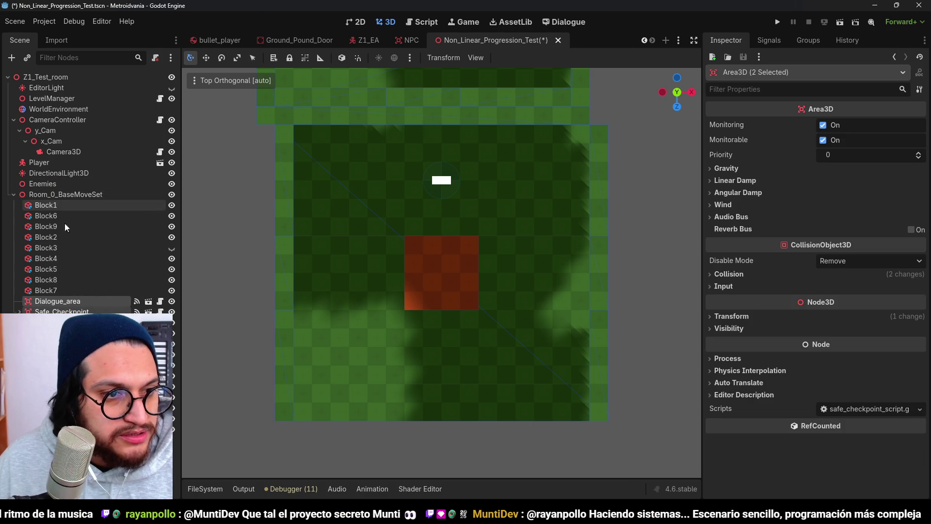
click(13, 194)
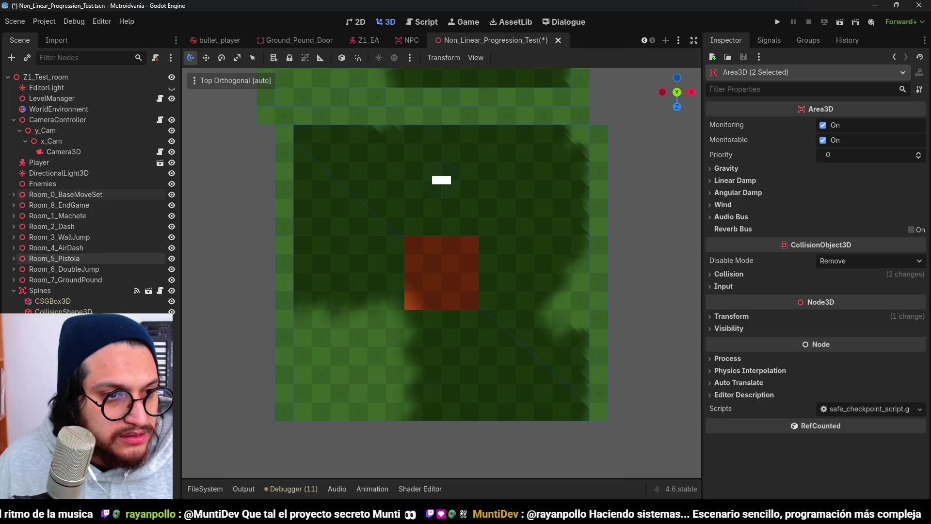
Step: Save the scene and rename Room_0_BaseMoveSet to Room_0_Start_BaseMoveSet
key(ctrl+s)
click(91, 197)
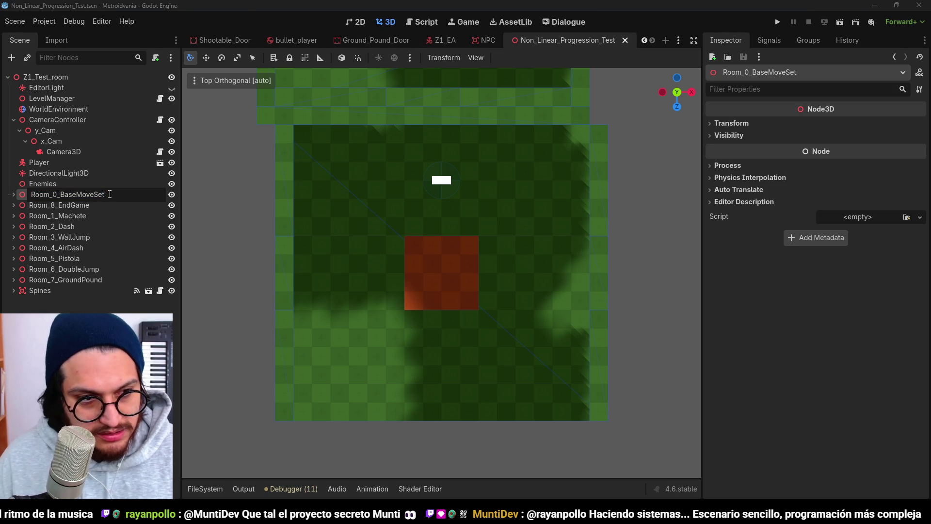
text(Start_)
key(Return)
Step: Reorder Room_8_EndGame below Room_7_GroundPound and centre the view on it
mouse_move(81, 210)
mouse_down()
mouse_move(94, 252)
mouse_move(73, 284)
mouse_up()
click(250, 288)
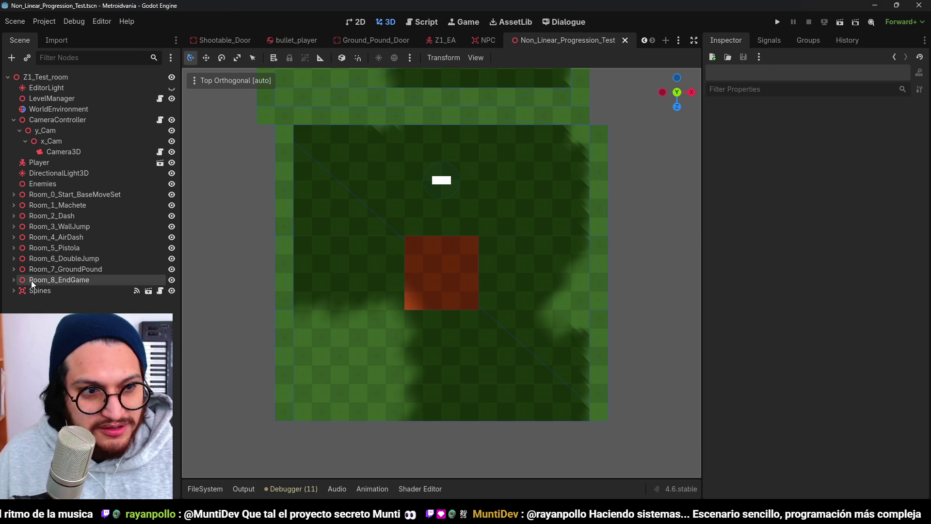
click(33, 280)
key(f)
scroll(513, 255, down, 3)
Step: Orbit into Room_8_EndGame, expand its blocks, and delete the tall interior block
scroll(499, 256, up, 3)
drag(492, 307, 476, 199)
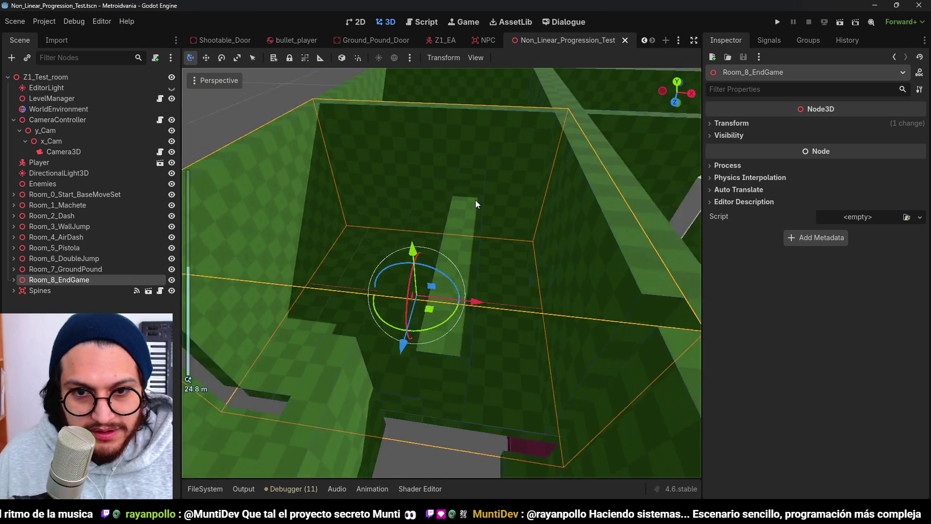
scroll(476, 200, down, 6)
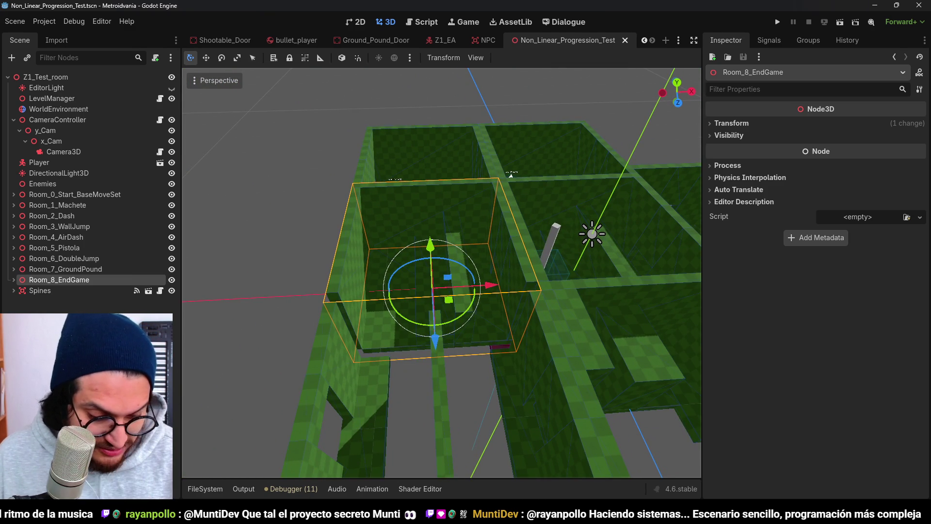
click(262, 281)
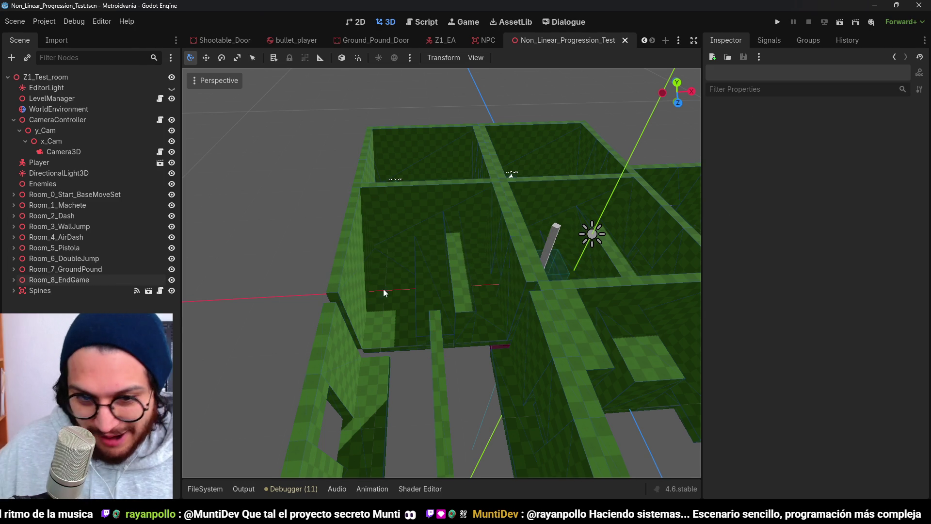
scroll(295, 199, up, 5)
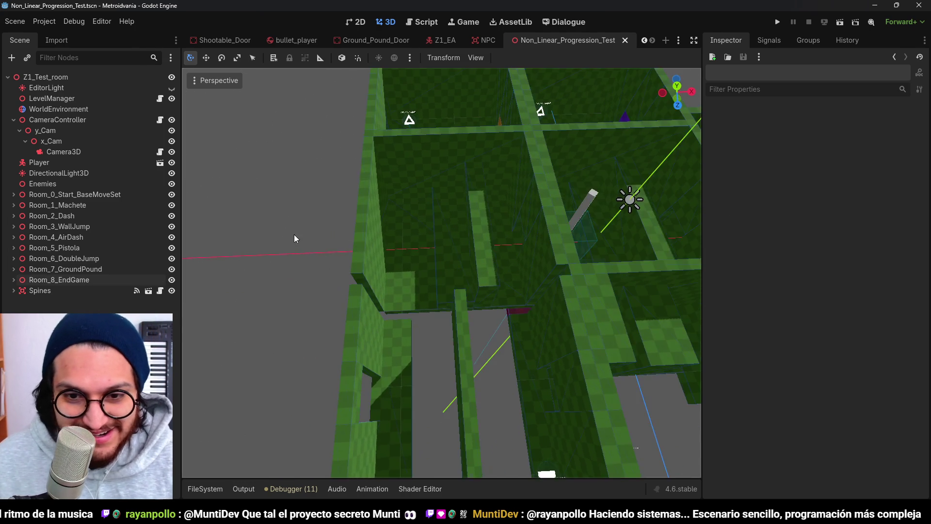
scroll(486, 232, up, 3)
scroll(462, 176, down, 5)
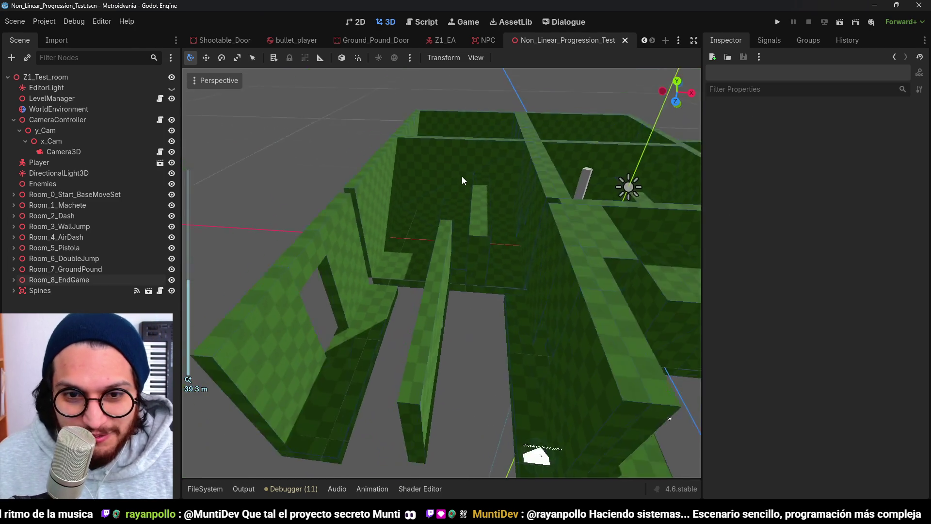
scroll(511, 245, up, 4)
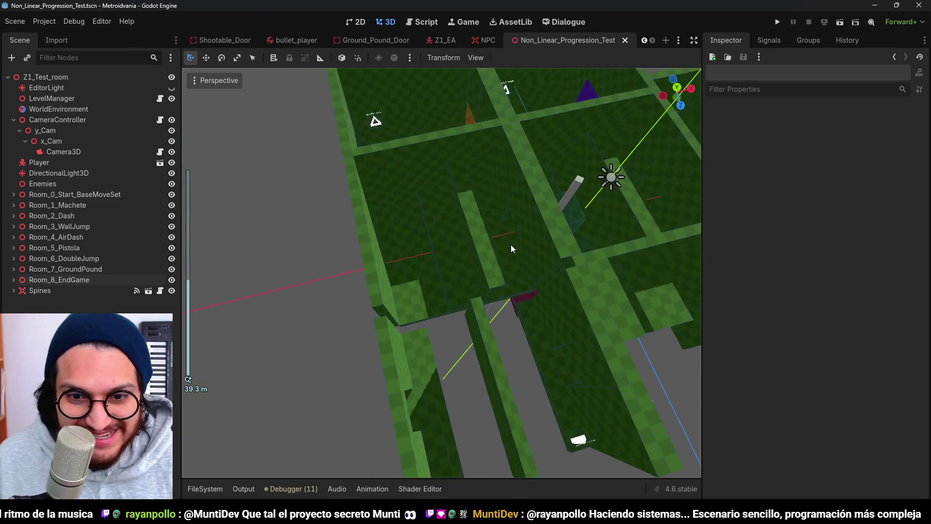
scroll(511, 245, up, 6)
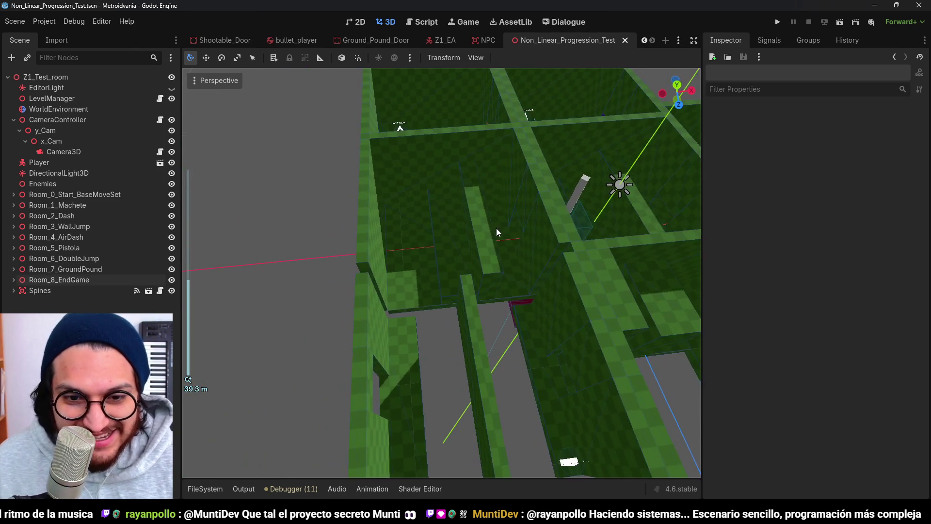
mouse_move(542, 222)
mouse_down()
mouse_move(511, 217)
mouse_move(507, 246)
mouse_up()
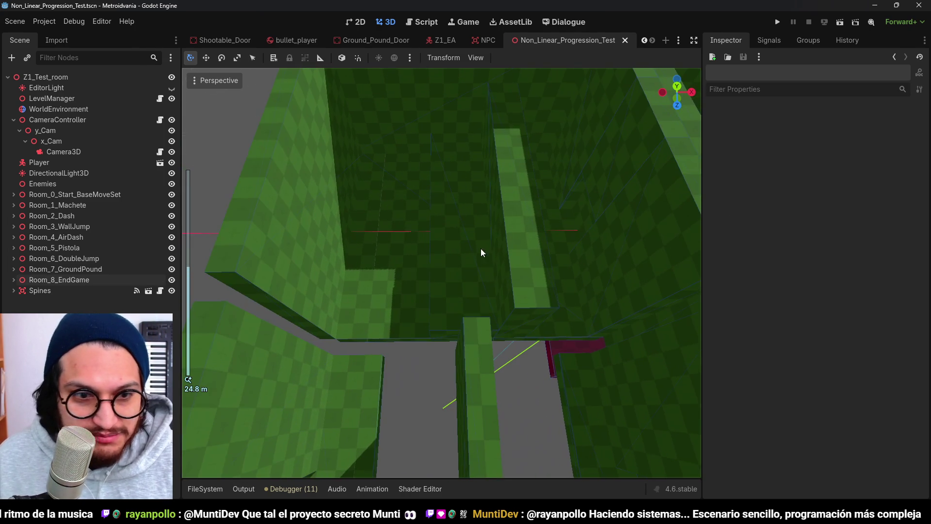
click(15, 280)
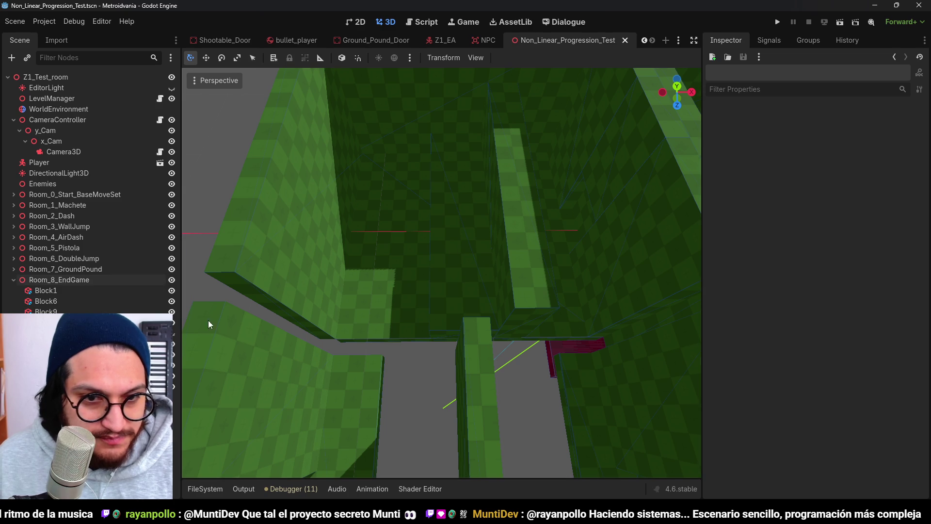
click(522, 228)
key(Delete)
key(Return)
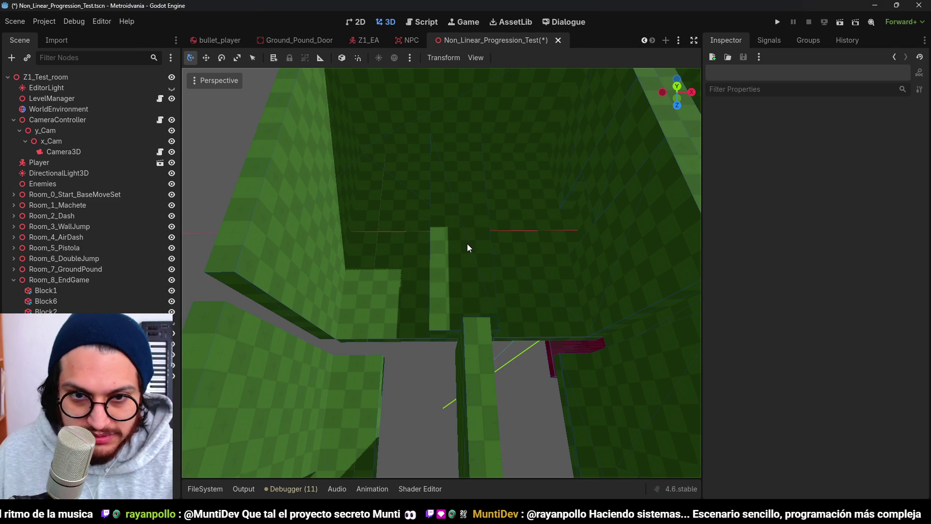
Step: Shrink Block1 to 3 m wide and 3 m deep using its size handles
click(469, 245)
click(381, 315)
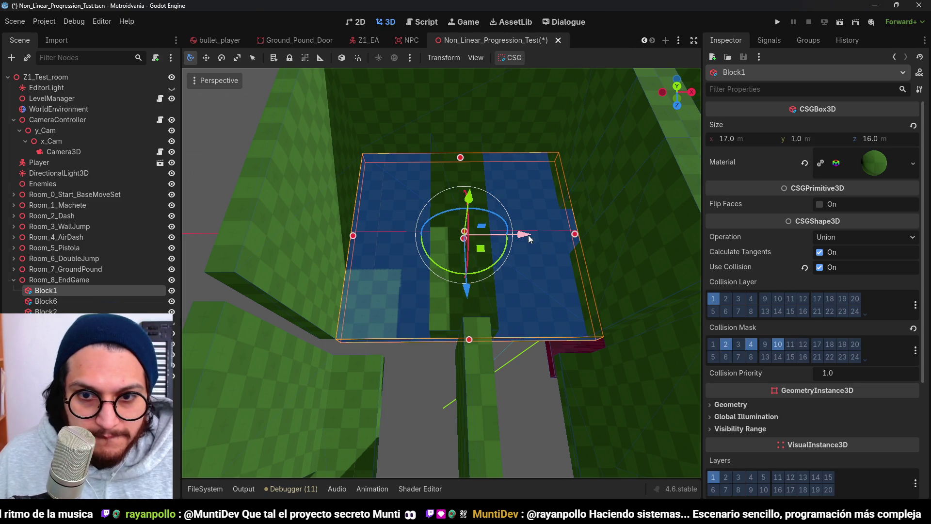
mouse_move(575, 236)
mouse_down()
mouse_move(385, 239)
mouse_move(396, 241)
mouse_up()
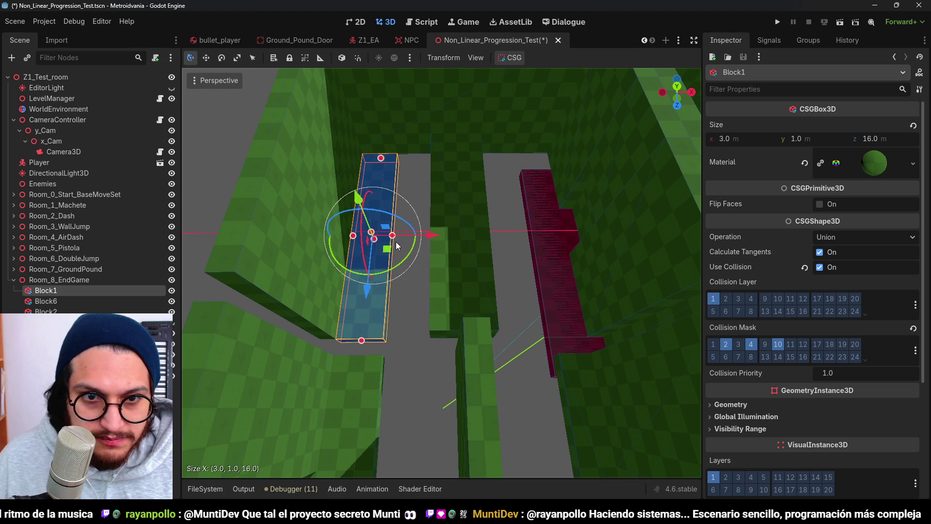
drag(378, 161, 379, 296)
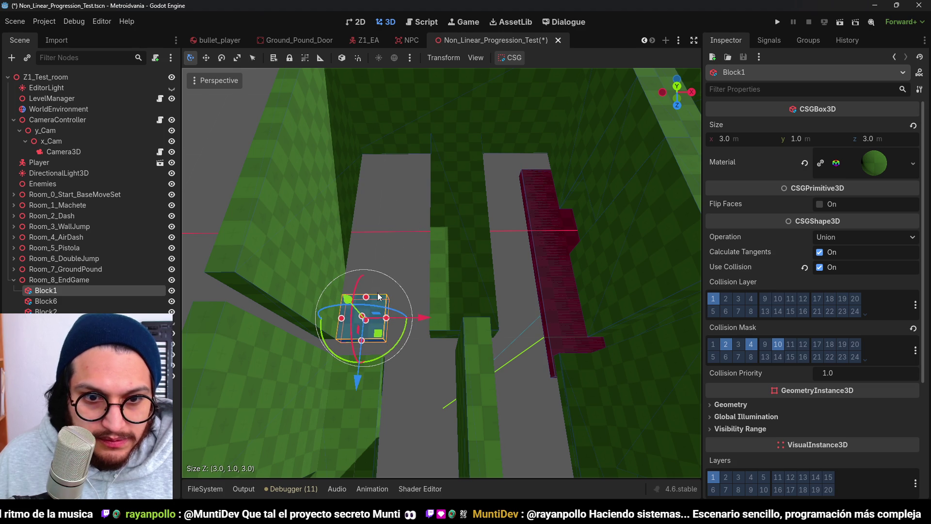
Step: Shorten Block6's depth to 3 m and widen it
click(449, 234)
drag(454, 328, 451, 131)
scroll(451, 146, down, 3)
drag(478, 218, 554, 224)
Step: Resize Block9's width, ending at 4 m after shrinking it from the left
drag(478, 274, 477, 379)
drag(547, 319, 566, 321)
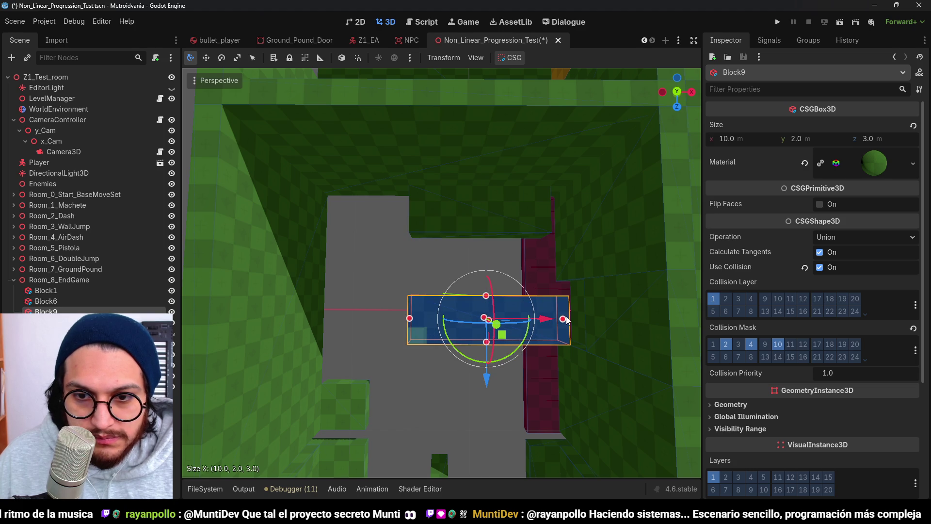
scroll(571, 321, up, 3)
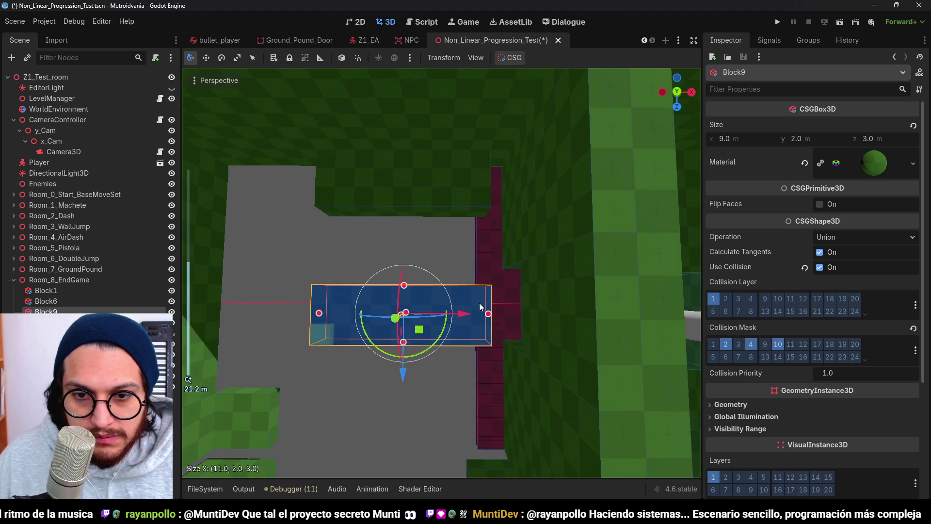
drag(510, 304, 489, 293)
key(ctrl+shift+z)
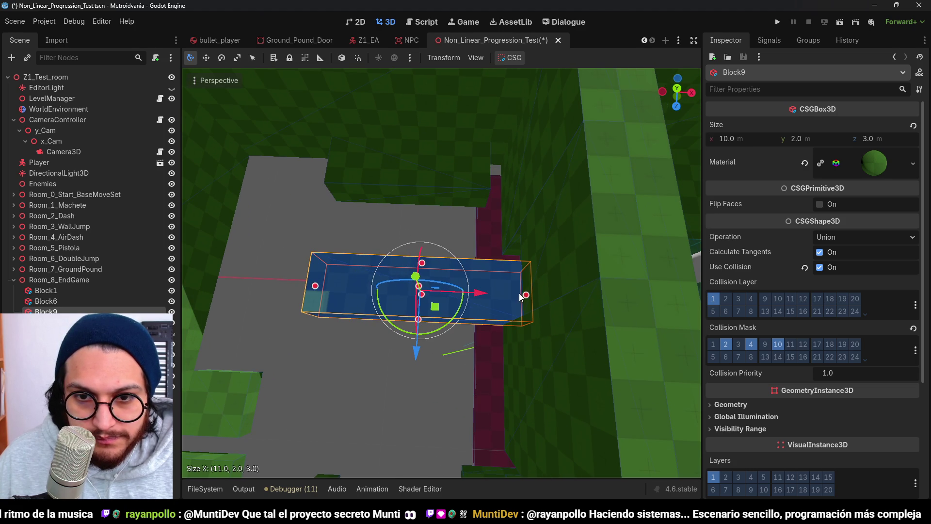
drag(315, 287, 449, 292)
Step: Deepen Block9 to 4 m, reverting a trial depth change on Block6
click(490, 168)
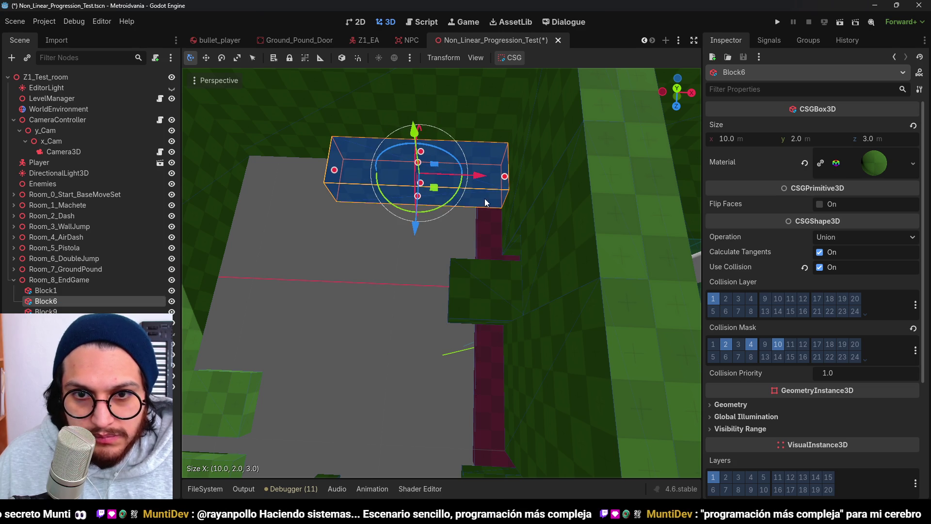
click(472, 269)
click(435, 205)
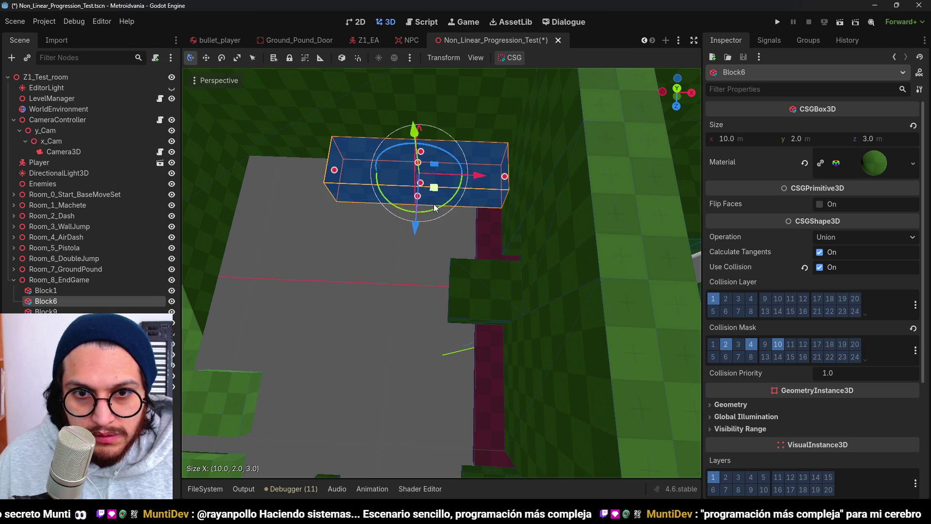
drag(421, 184, 427, 269)
key(ctrl+z)
click(470, 295)
drag(487, 265, 486, 249)
Step: Resize Block6 to 4 m wide and 6 m deep, then save the scene
click(453, 188)
drag(420, 198, 422, 245)
drag(324, 191, 449, 208)
click(378, 317)
scroll(384, 262, down, 4)
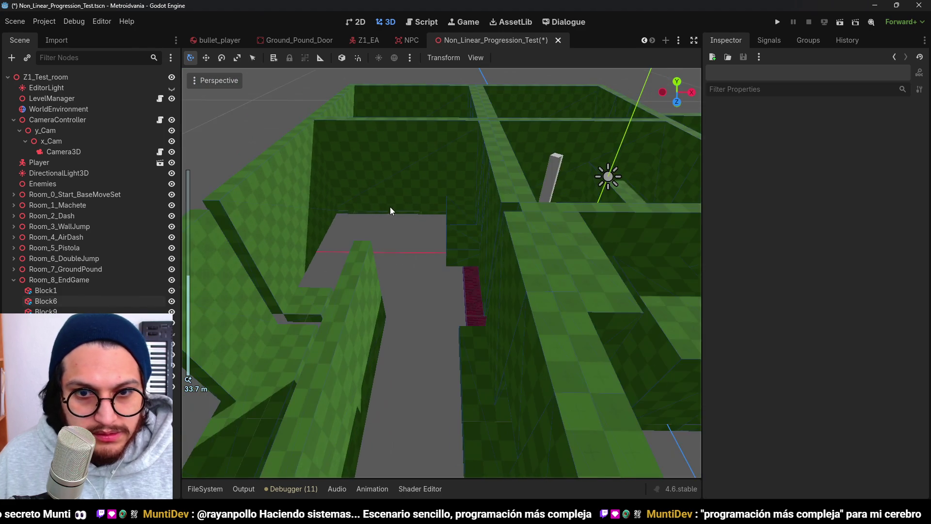
scroll(389, 210, up, 6)
key(ctrl+s)
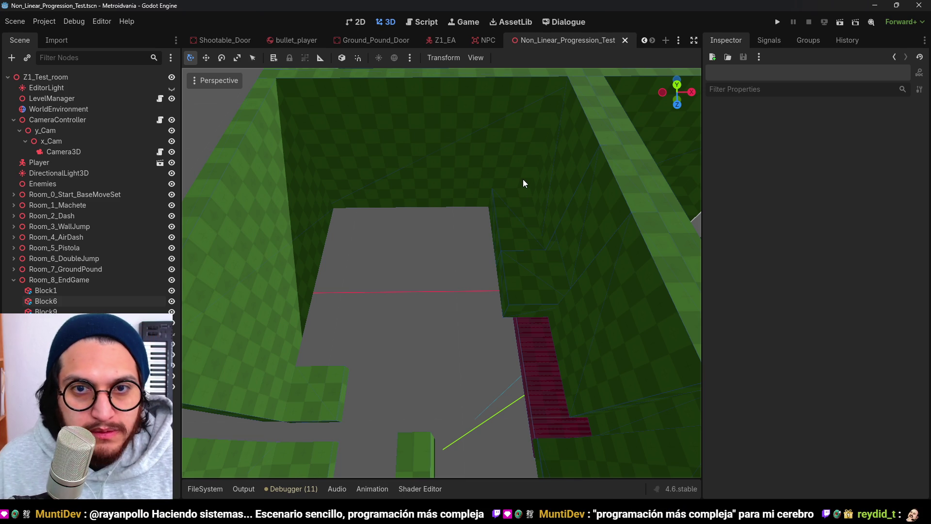
scroll(508, 194, down, 5)
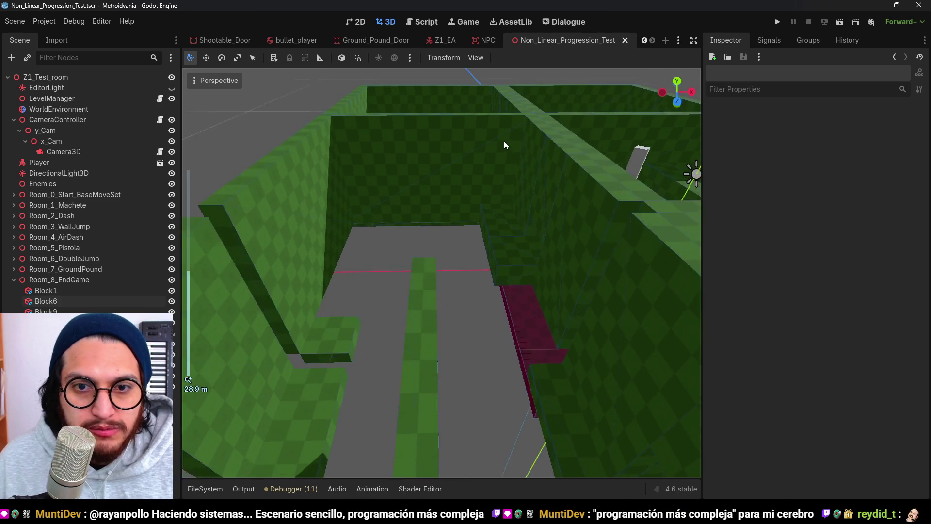
mouse_move(504, 145)
mouse_down()
mouse_move(493, 174)
mouse_move(430, 187)
mouse_move(244, 260)
mouse_up()
click(13, 281)
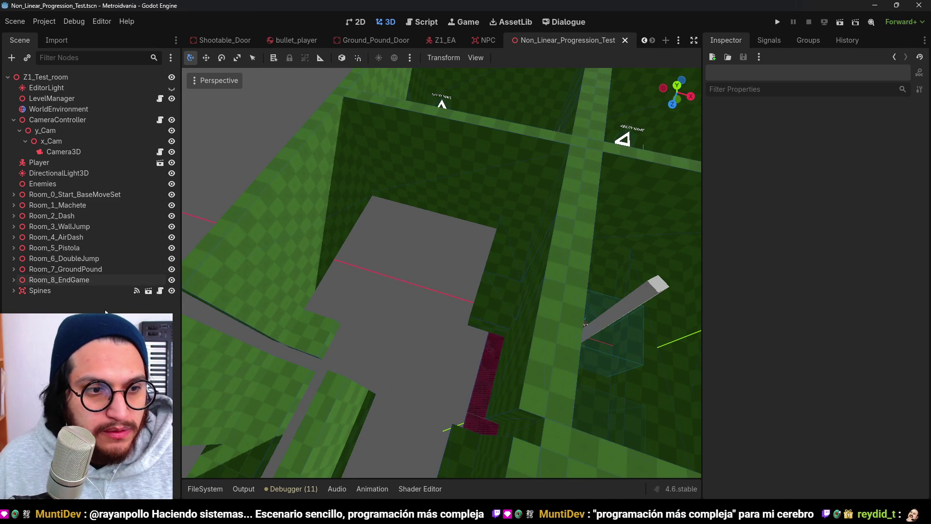
double_click(90, 284)
scroll(485, 254, up, 3)
mouse_move(485, 254)
mouse_down()
mouse_move(573, 238)
mouse_move(529, 252)
mouse_move(484, 285)
mouse_move(411, 238)
mouse_move(485, 307)
mouse_move(450, 214)
mouse_move(322, 234)
mouse_move(439, 272)
mouse_up()
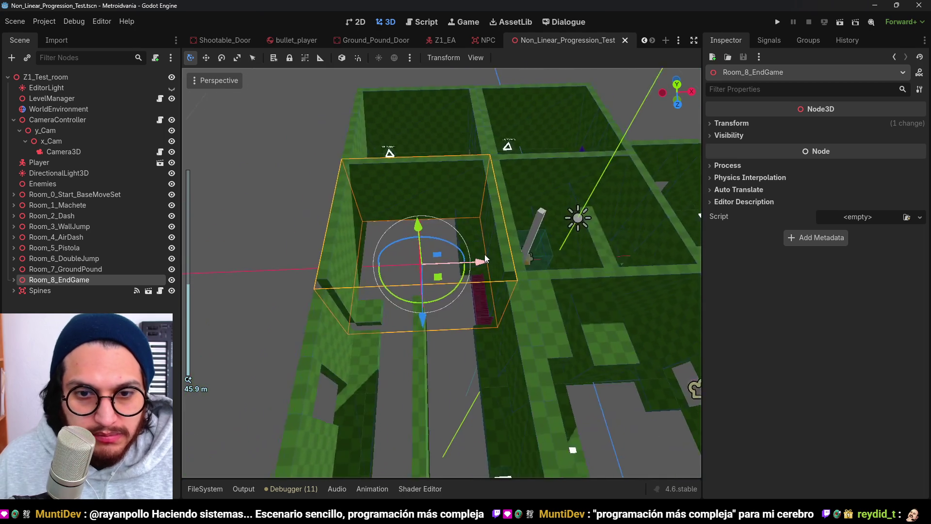
scroll(417, 239, down, 4)
scroll(310, 236, up, 3)
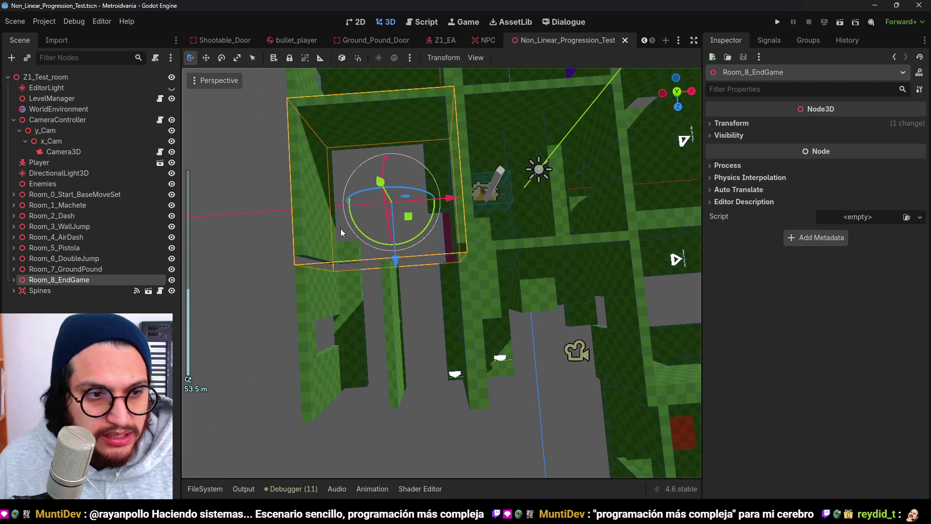
drag(398, 211, 452, 181)
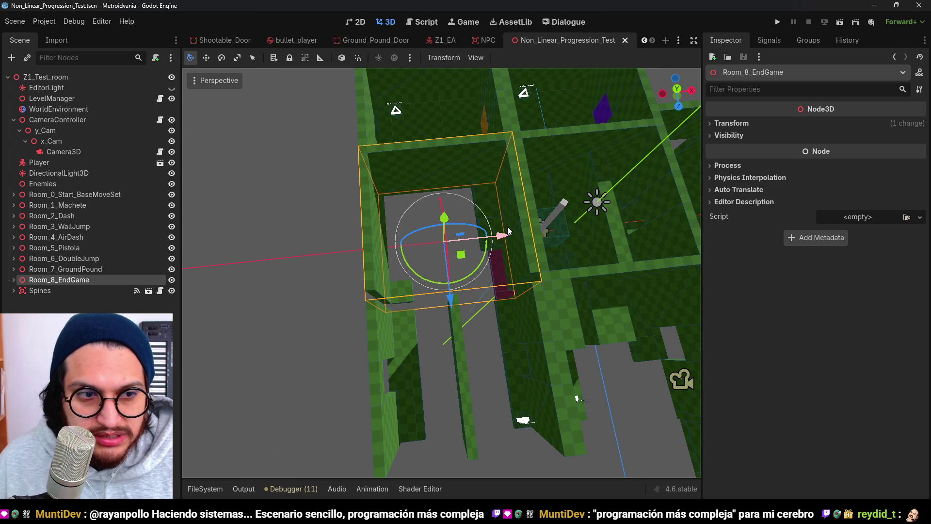
click(13, 280)
click(197, 333)
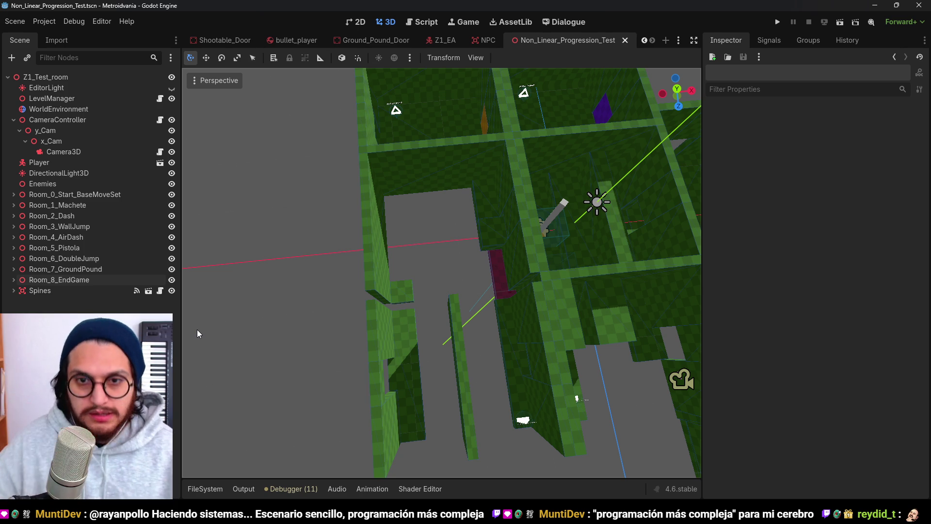
scroll(515, 262, down, 5)
scroll(515, 258, up, 5)
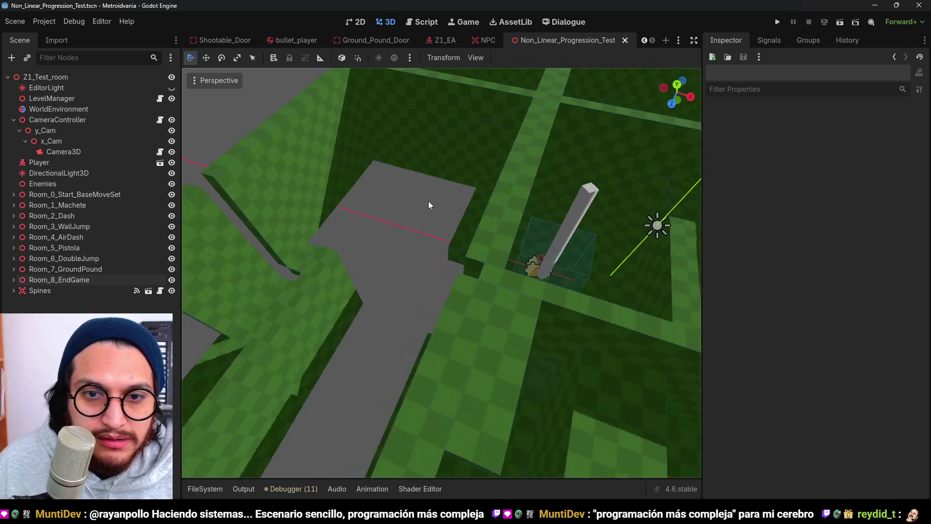
scroll(514, 193, down, 3)
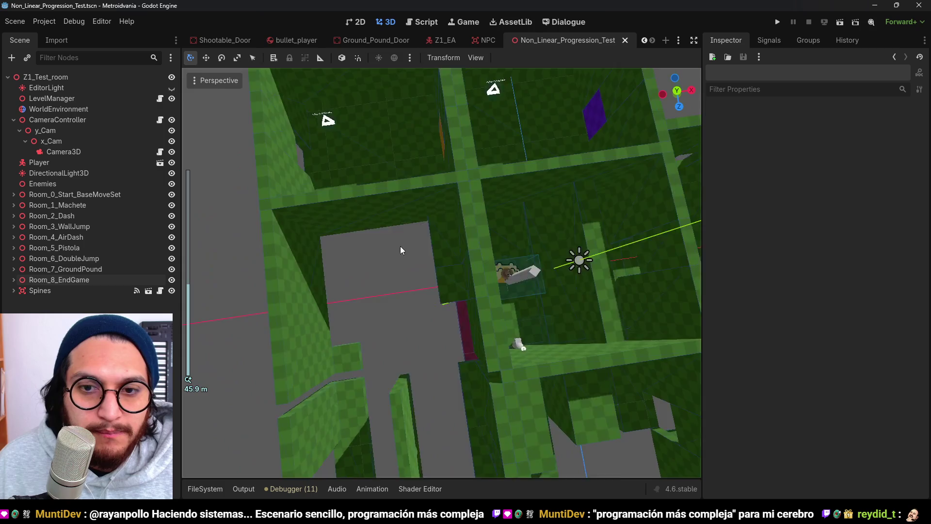
scroll(409, 246, down, 5)
scroll(468, 257, up, 5)
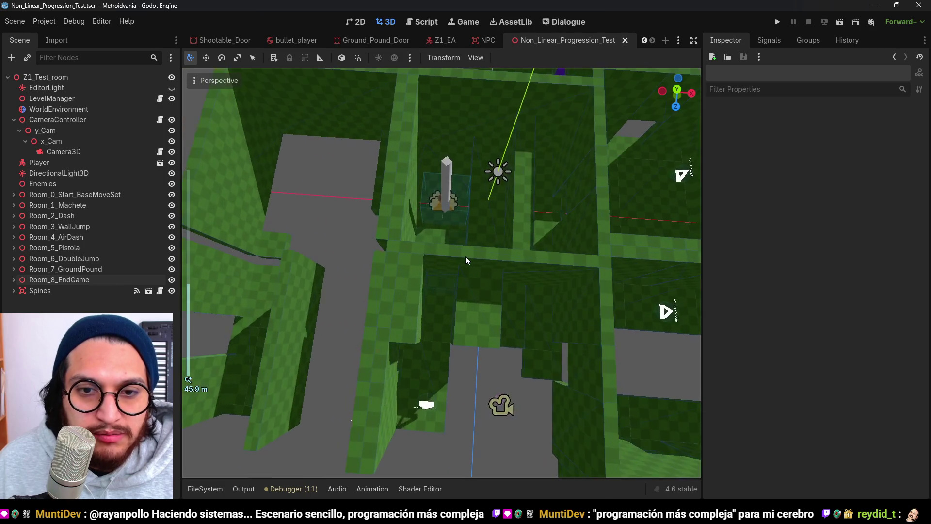
scroll(418, 238, down, 3)
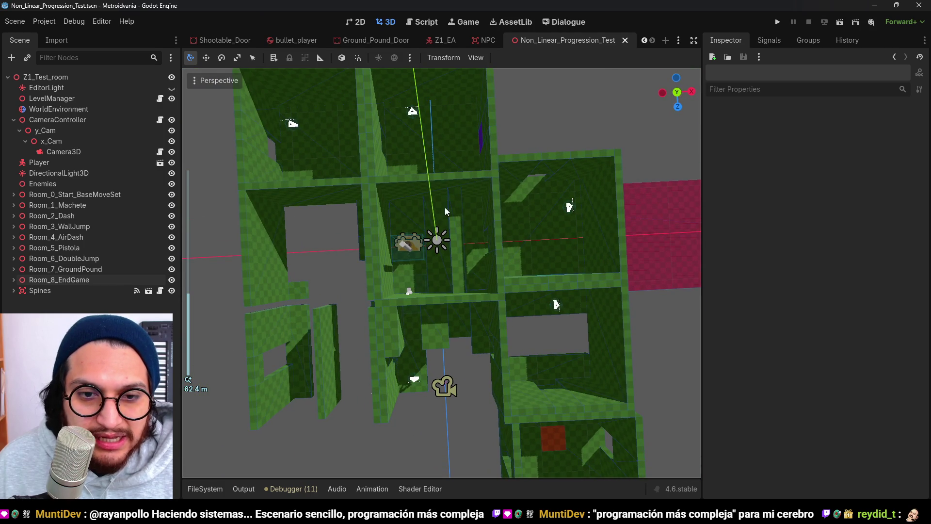
scroll(425, 247, up, 4)
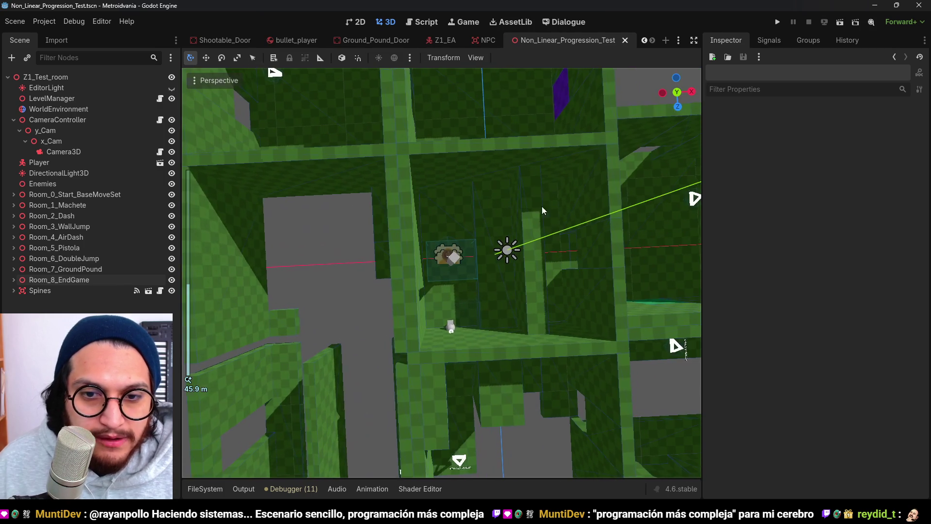
mouse_move(472, 212)
mouse_down()
mouse_move(491, 226)
mouse_move(483, 228)
mouse_up()
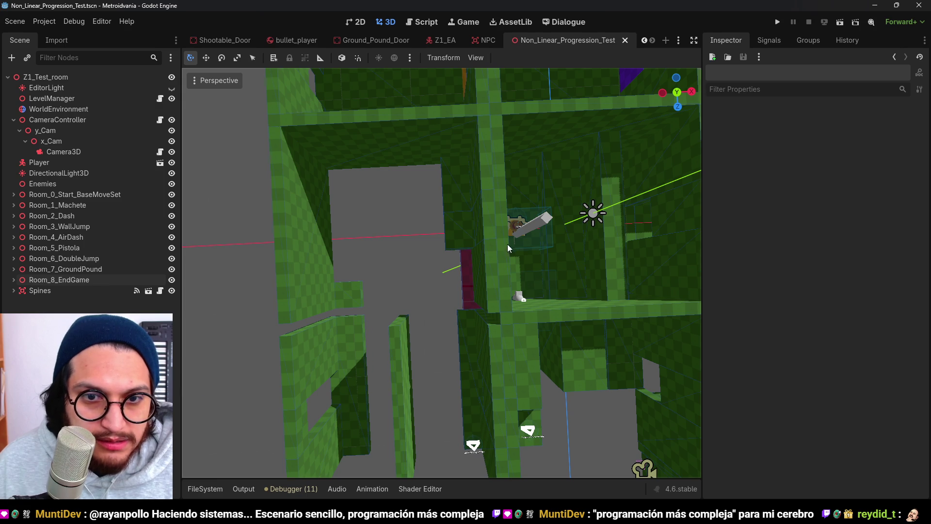
scroll(502, 228, down, 2)
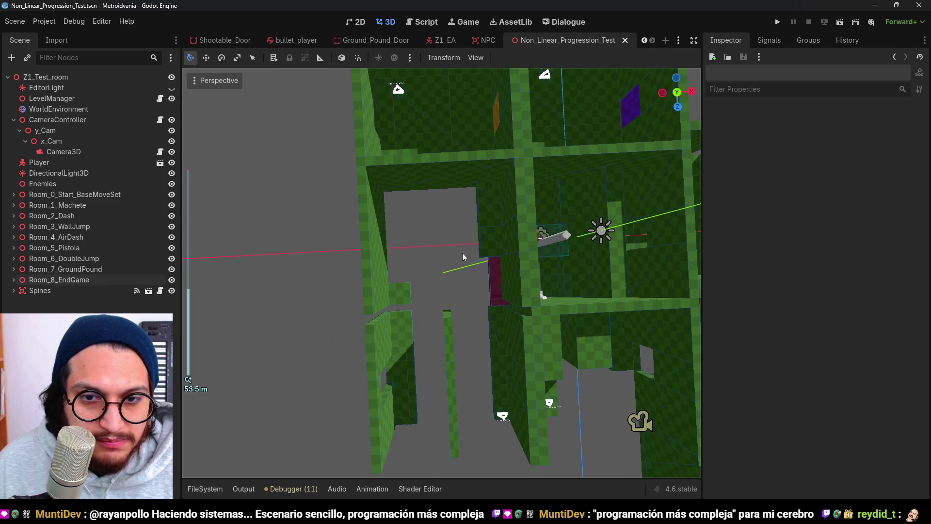
scroll(439, 234, down, 2)
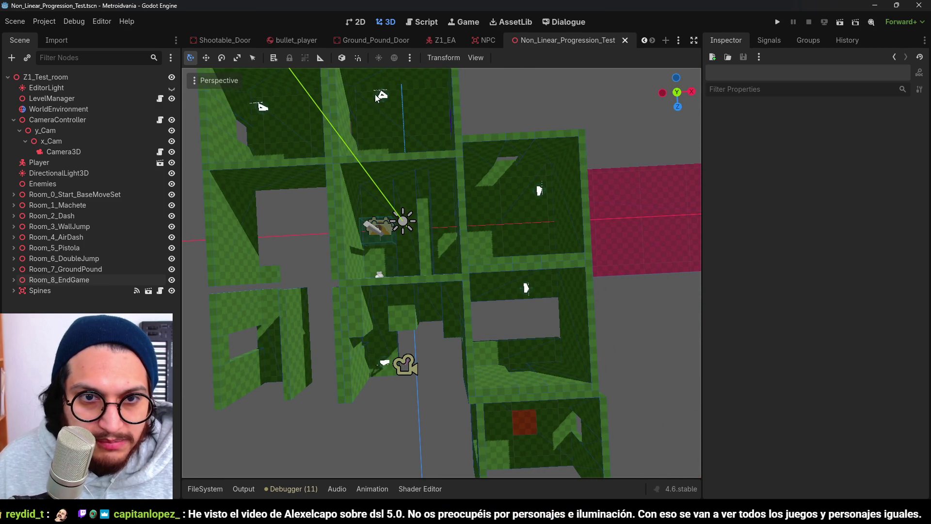
scroll(419, 308, up, 2)
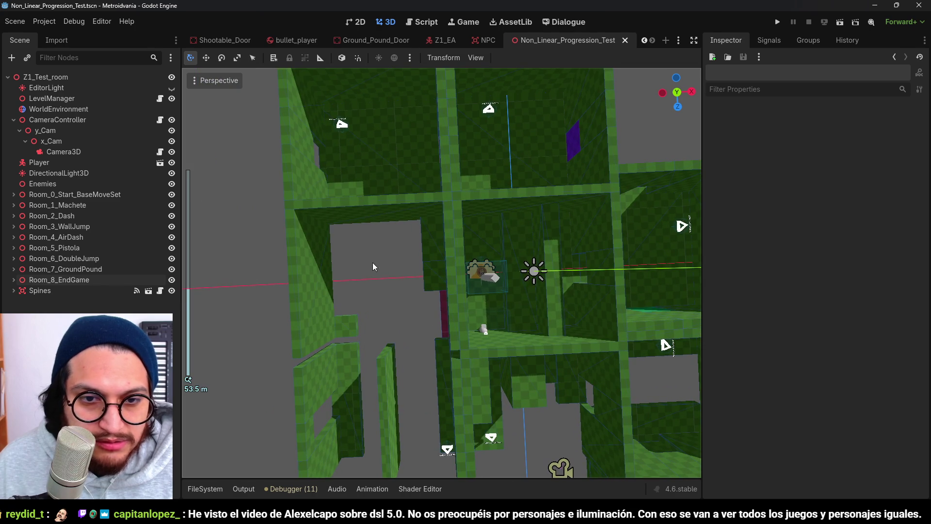
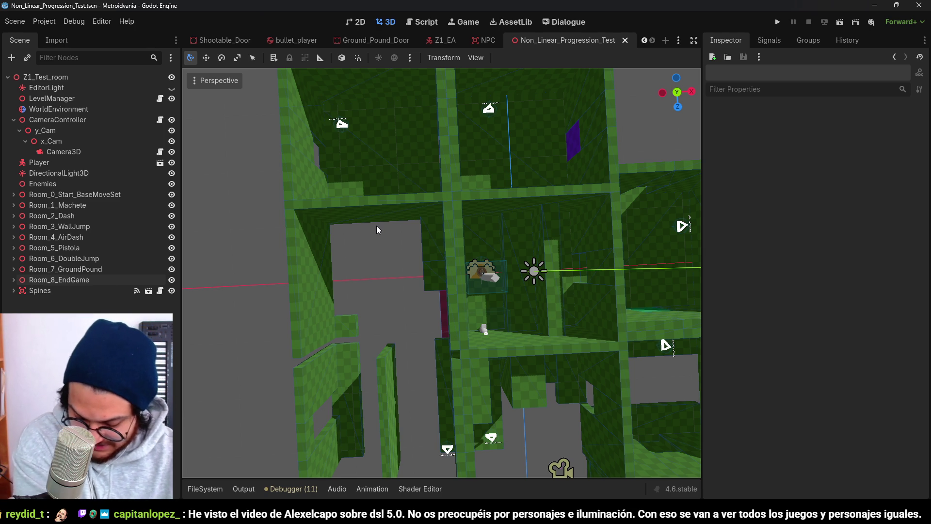
Step: Orbit the camera to a flatter overhead view of the whole level
scroll(467, 184, down, 5)
scroll(459, 158, up, 5)
mouse_move(479, 161)
mouse_down()
mouse_move(412, 206)
mouse_move(416, 161)
mouse_move(534, 155)
mouse_move(515, 182)
mouse_move(650, 200)
mouse_move(556, 274)
mouse_move(449, 183)
mouse_move(461, 200)
mouse_up()
scroll(460, 200, down, 3)
mouse_move(603, 313)
mouse_down()
mouse_move(398, 222)
mouse_move(470, 228)
mouse_move(534, 212)
mouse_move(593, 223)
mouse_move(472, 212)
mouse_move(413, 270)
mouse_move(403, 231)
mouse_move(479, 220)
mouse_move(549, 237)
mouse_move(531, 229)
mouse_up()
scroll(412, 268, down, 3)
scroll(531, 229, up, 4)
scroll(531, 229, down, 5)
mouse_move(456, 170)
mouse_down()
mouse_move(480, 213)
mouse_move(374, 222)
mouse_move(582, 238)
mouse_move(512, 264)
mouse_move(484, 231)
mouse_move(468, 252)
mouse_up()
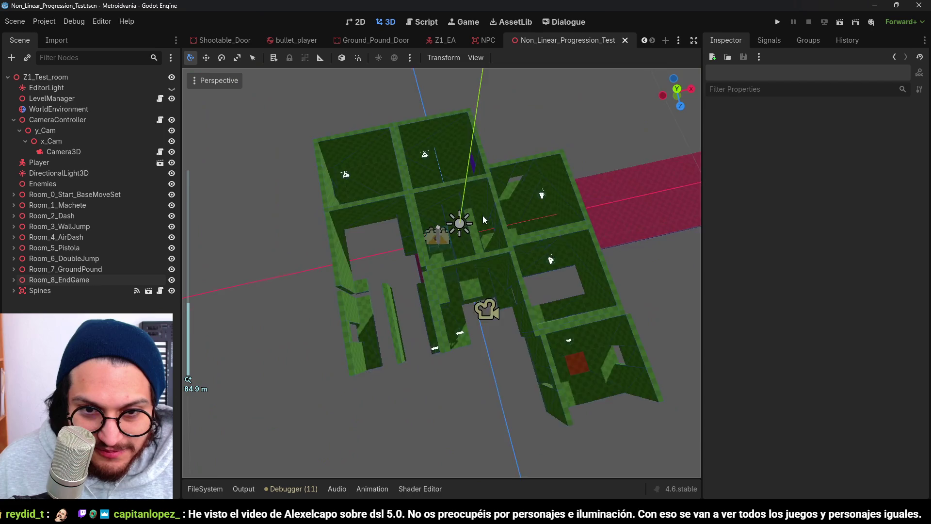
scroll(460, 260, up, 3)
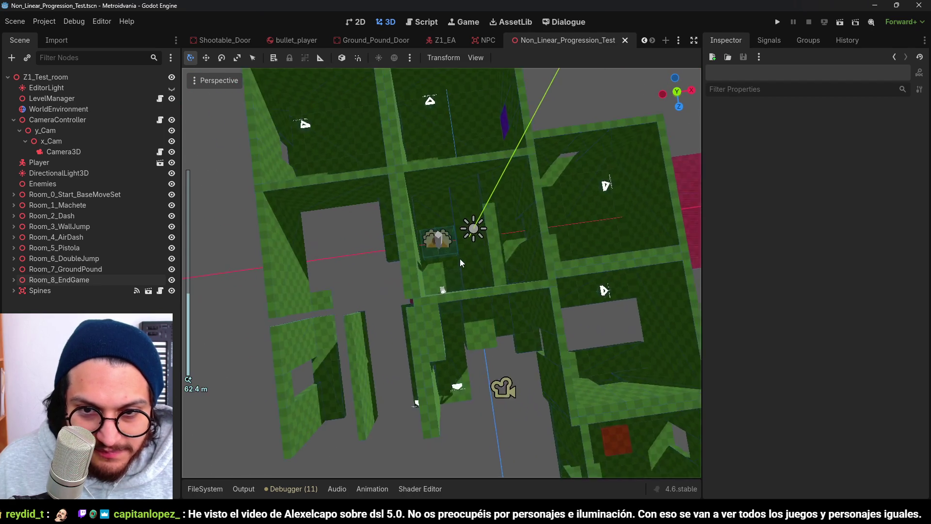
scroll(461, 261, down, 3)
mouse_move(413, 216)
mouse_down()
mouse_move(462, 202)
mouse_move(436, 210)
mouse_move(554, 267)
mouse_move(432, 209)
mouse_move(450, 210)
mouse_up()
scroll(469, 336, up, 2)
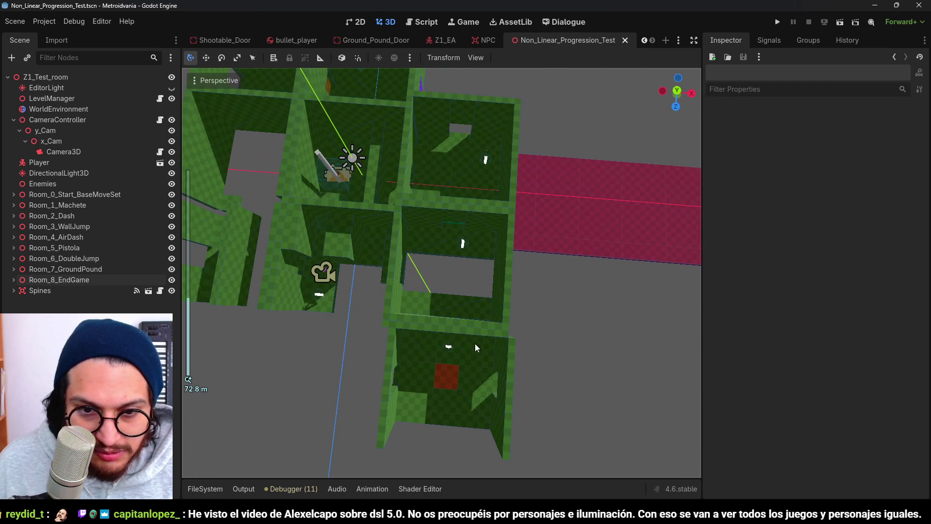
Step: Move Room_7_GroundPound to a new position and save the scene
click(77, 269)
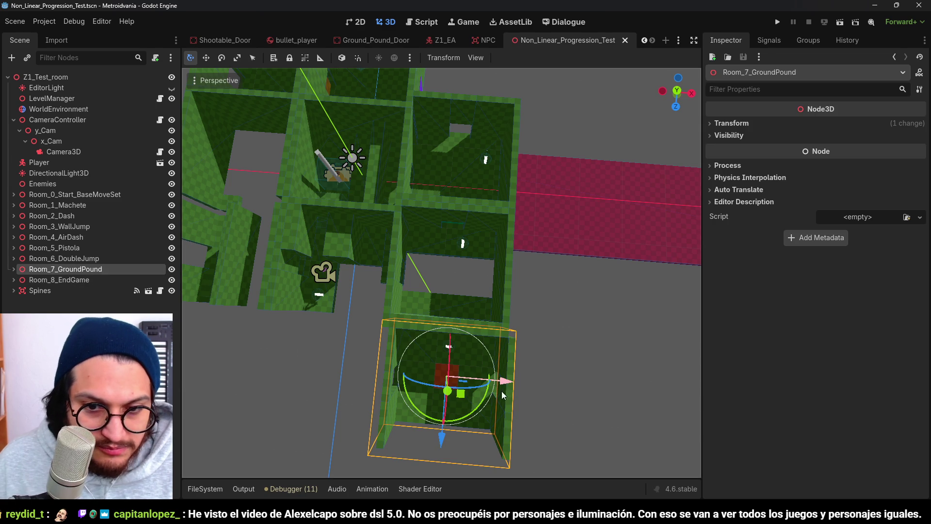
drag(503, 387, 504, 386)
click(411, 325)
scroll(411, 294, up, 2)
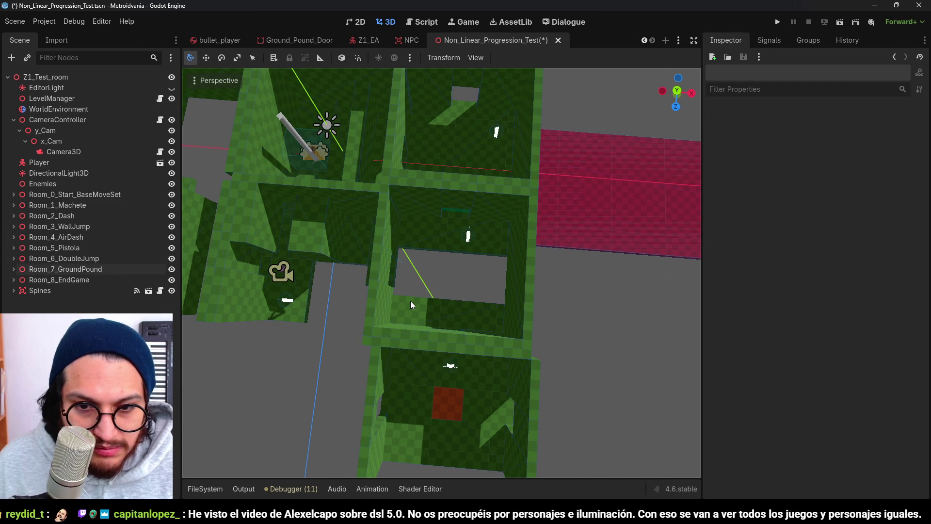
key(ctrl+s)
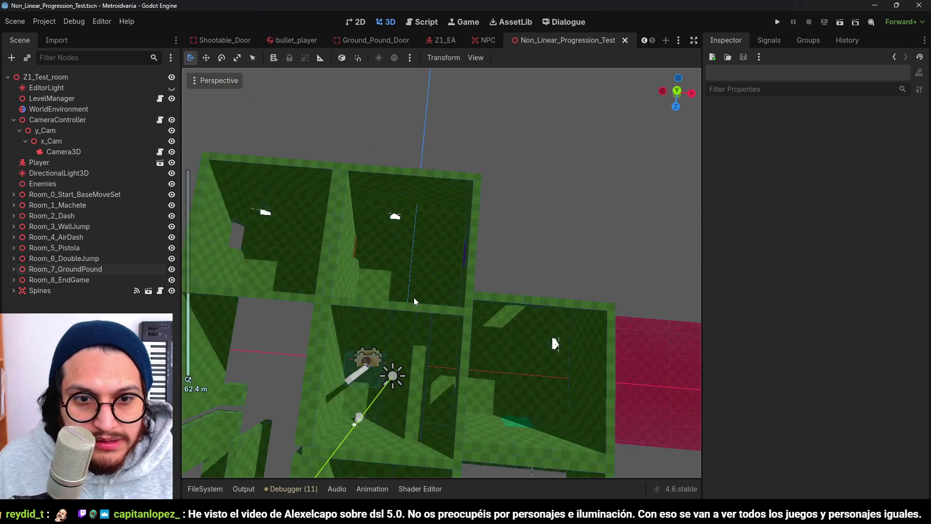
Step: Orbit and pan the view around the pillar and rooms
scroll(435, 303, down, 2)
scroll(342, 258, up, 2)
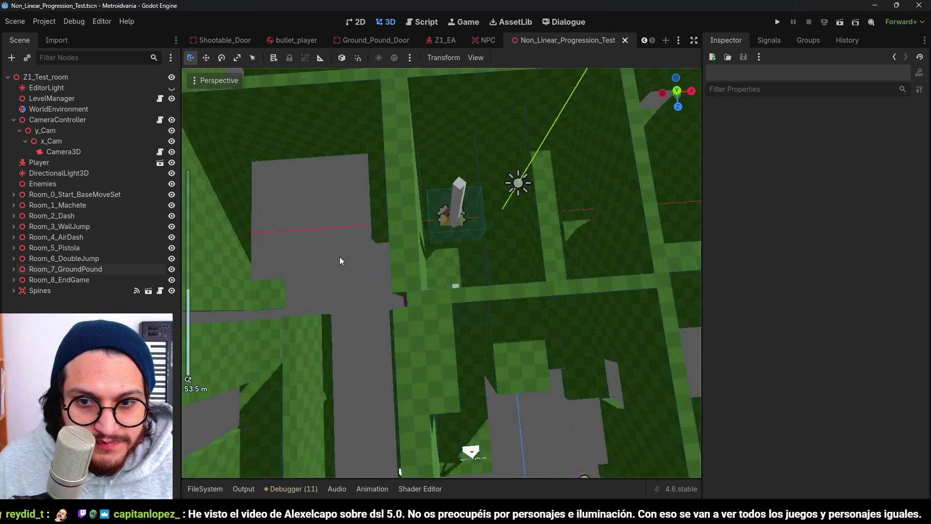
mouse_move(401, 292)
mouse_down()
mouse_move(414, 325)
mouse_move(372, 263)
mouse_move(395, 273)
mouse_move(458, 271)
mouse_move(375, 281)
mouse_move(405, 302)
mouse_move(432, 276)
mouse_move(446, 293)
mouse_move(395, 278)
mouse_move(409, 307)
mouse_move(438, 309)
mouse_move(462, 267)
mouse_move(427, 237)
mouse_move(433, 210)
mouse_move(431, 276)
mouse_up()
scroll(431, 276, up, 2)
mouse_move(147, 280)
mouse_down()
mouse_move(425, 258)
mouse_move(455, 266)
mouse_move(429, 266)
mouse_up()
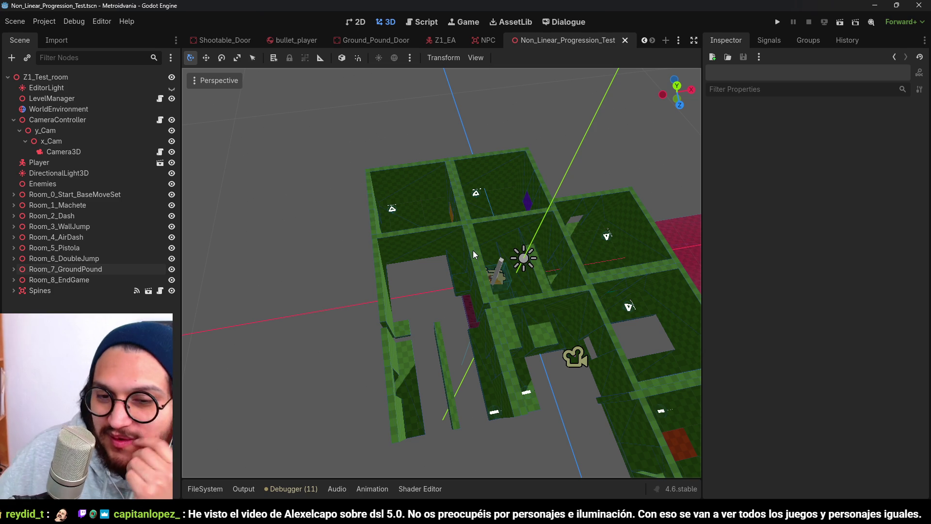
scroll(439, 257, up, 10)
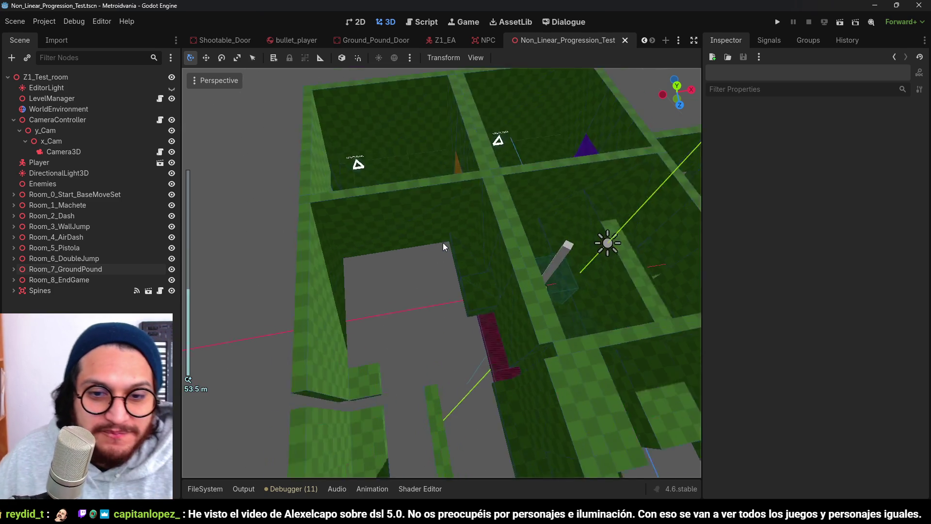
mouse_move(474, 273)
mouse_down()
mouse_move(378, 258)
mouse_move(409, 254)
mouse_move(413, 276)
mouse_move(347, 252)
mouse_move(395, 284)
mouse_move(422, 228)
mouse_up()
scroll(355, 252, down, 5)
Step: Move Room_8_EndGame 24 units along negative X, then view the whole level at an angle
click(59, 280)
drag(433, 267, 315, 269)
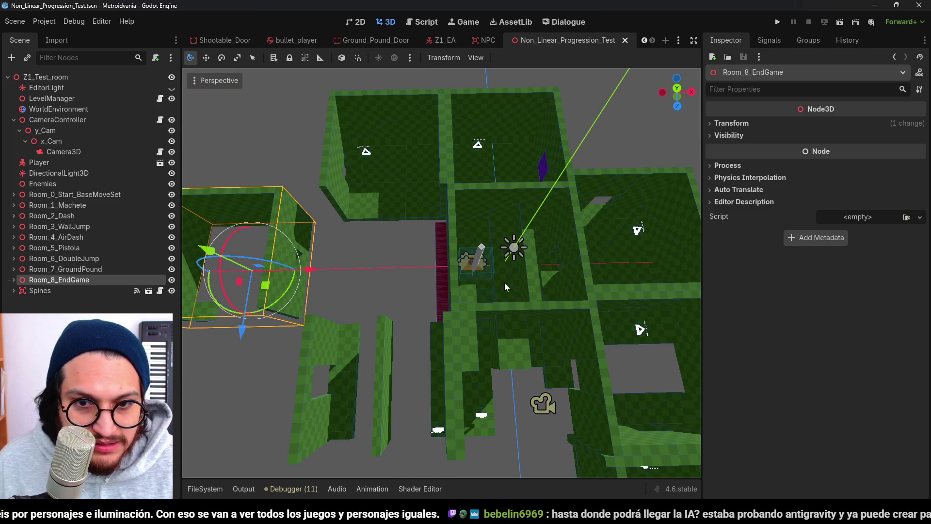
scroll(505, 283, up, 4)
mouse_move(441, 269)
mouse_down()
mouse_move(544, 258)
mouse_move(431, 276)
mouse_move(476, 279)
mouse_move(496, 301)
mouse_move(481, 270)
mouse_move(433, 221)
mouse_up()
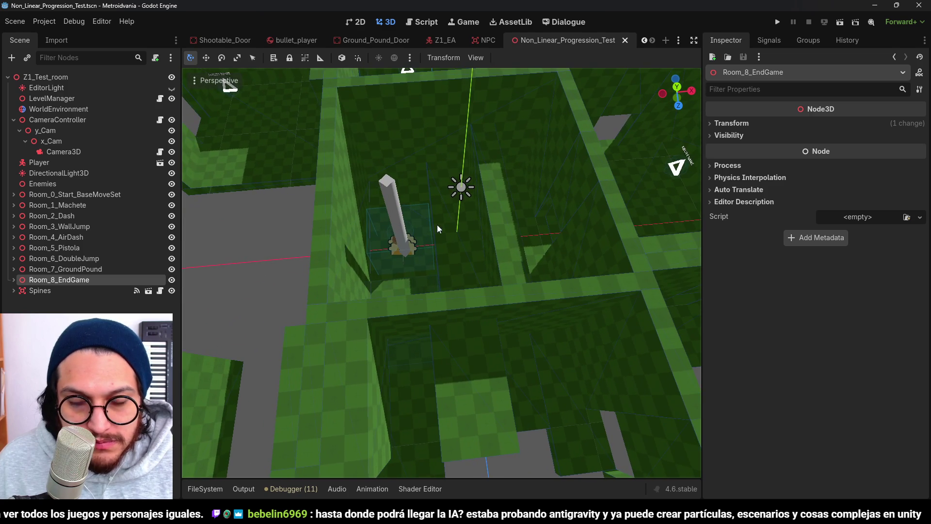
mouse_move(527, 226)
mouse_down()
mouse_move(546, 217)
mouse_move(511, 223)
mouse_move(501, 260)
mouse_move(495, 217)
mouse_move(505, 288)
mouse_move(414, 264)
mouse_move(456, 229)
mouse_move(505, 243)
mouse_move(543, 234)
mouse_move(513, 317)
mouse_move(543, 305)
mouse_move(485, 339)
mouse_move(487, 313)
mouse_move(512, 319)
mouse_up()
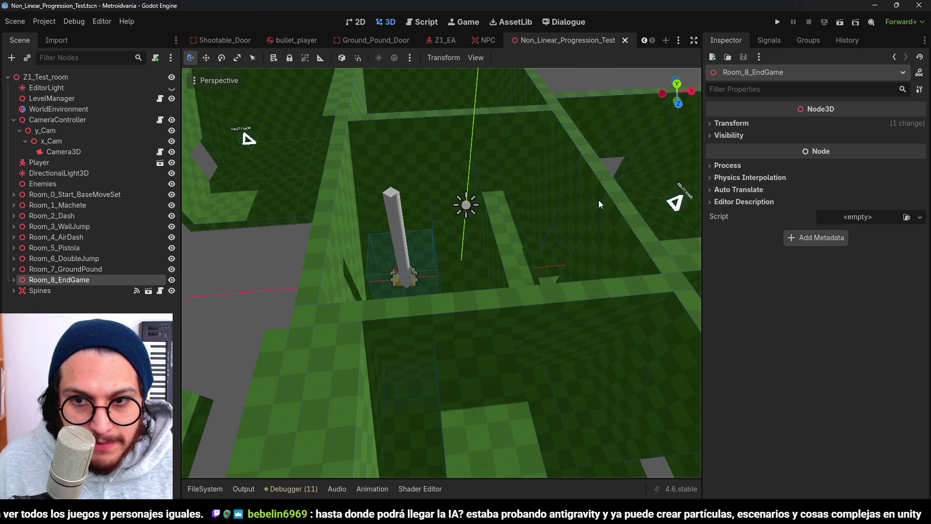
scroll(490, 311, up, 5)
scroll(476, 306, down, 5)
mouse_move(477, 306)
mouse_down()
mouse_move(393, 325)
mouse_move(438, 318)
mouse_move(346, 304)
mouse_move(418, 297)
mouse_move(430, 258)
mouse_move(500, 266)
mouse_move(470, 234)
mouse_move(477, 348)
mouse_move(467, 371)
mouse_move(393, 353)
mouse_move(488, 374)
mouse_move(447, 332)
mouse_move(416, 354)
mouse_move(444, 323)
mouse_up()
scroll(347, 300, up, 5)
scroll(393, 353, up, 2)
scroll(444, 323, down, 5)
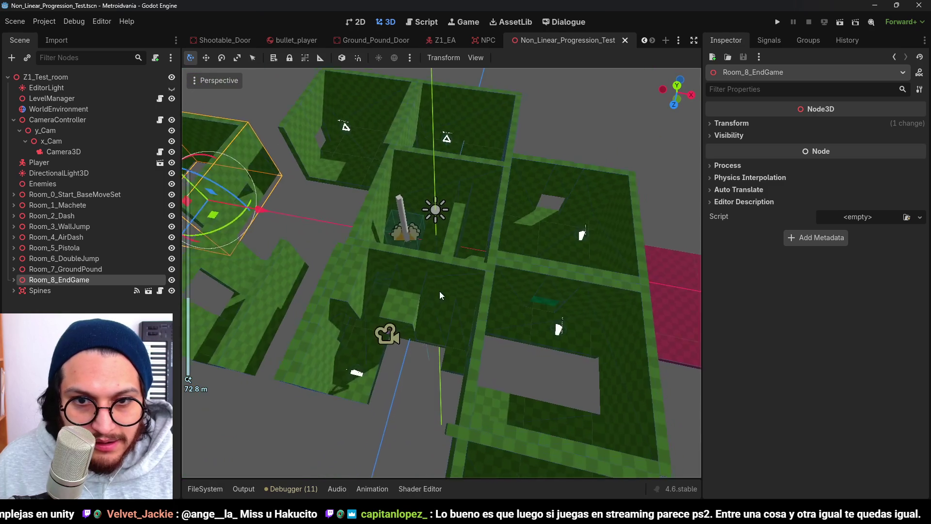
scroll(457, 278, up, 3)
Step: Select Block9 in the starting room and frame it closely from above
mouse_move(459, 295)
mouse_down()
mouse_move(485, 261)
mouse_move(493, 274)
mouse_move(446, 268)
mouse_up()
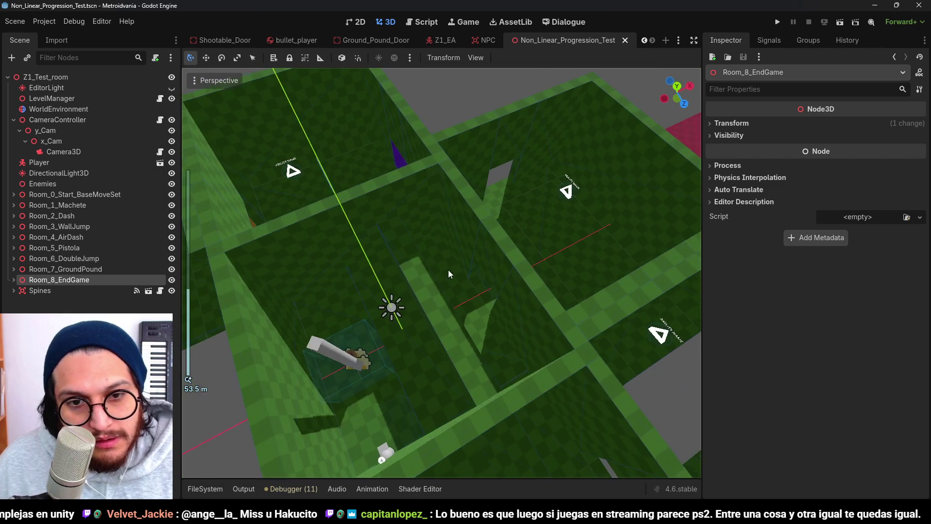
click(446, 269)
key(f)
drag(552, 272, 583, 273)
scroll(516, 287, down, 3)
mouse_move(515, 286)
mouse_down()
mouse_move(464, 246)
mouse_move(456, 272)
mouse_move(506, 267)
mouse_move(498, 265)
mouse_up()
Step: Lower Block8 to 2 m high and move Block9 5 units along negative X
click(498, 265)
scroll(498, 265, down, 3)
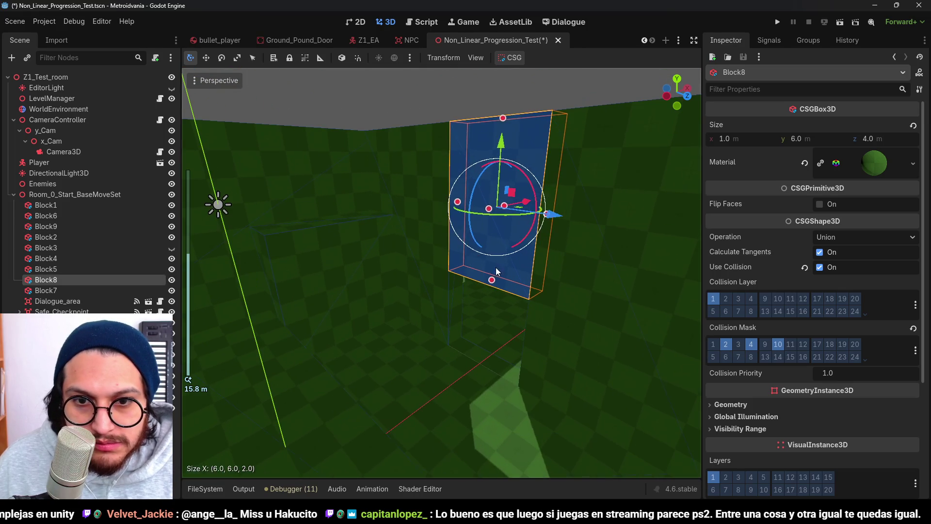
mouse_move(507, 121)
mouse_down()
mouse_move(531, 235)
mouse_move(430, 283)
mouse_move(485, 238)
mouse_up()
click(489, 234)
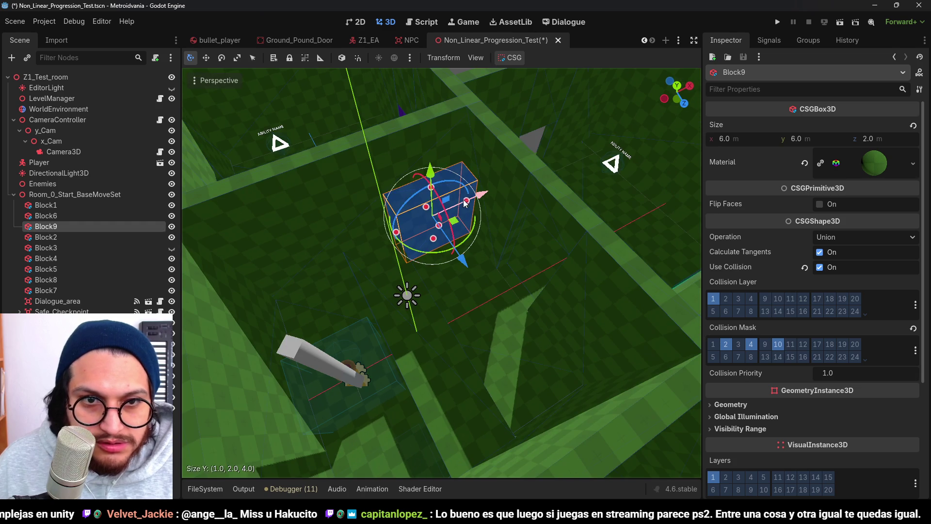
drag(479, 200, 423, 214)
Step: Resize Block6 to 4 × 3 × 6 m, shift it along X, and save the scene
click(371, 247)
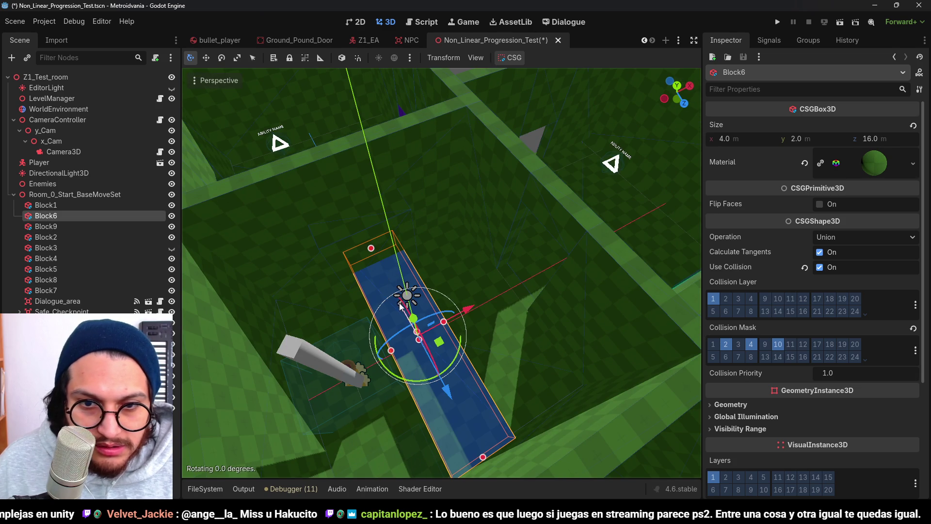
drag(374, 257, 413, 299)
drag(483, 451, 432, 367)
drag(461, 320, 548, 275)
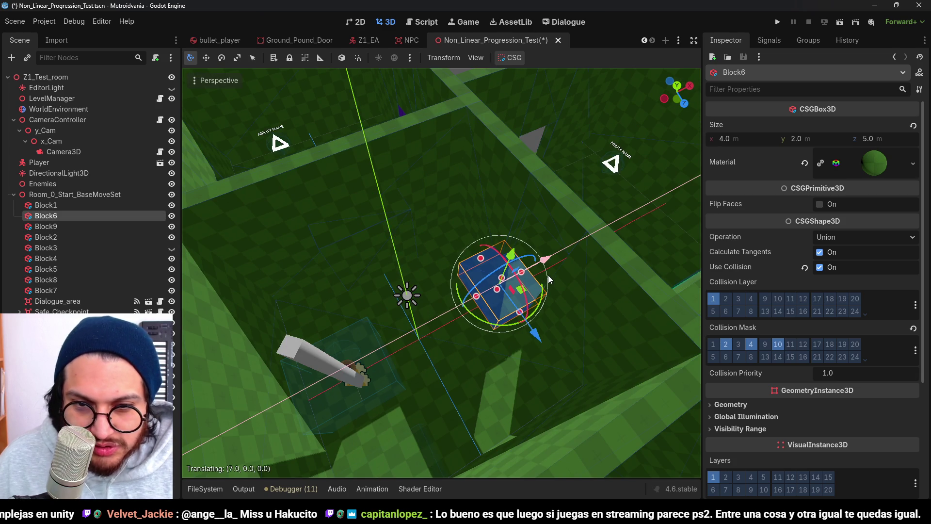
key(f)
scroll(514, 285, up, 3)
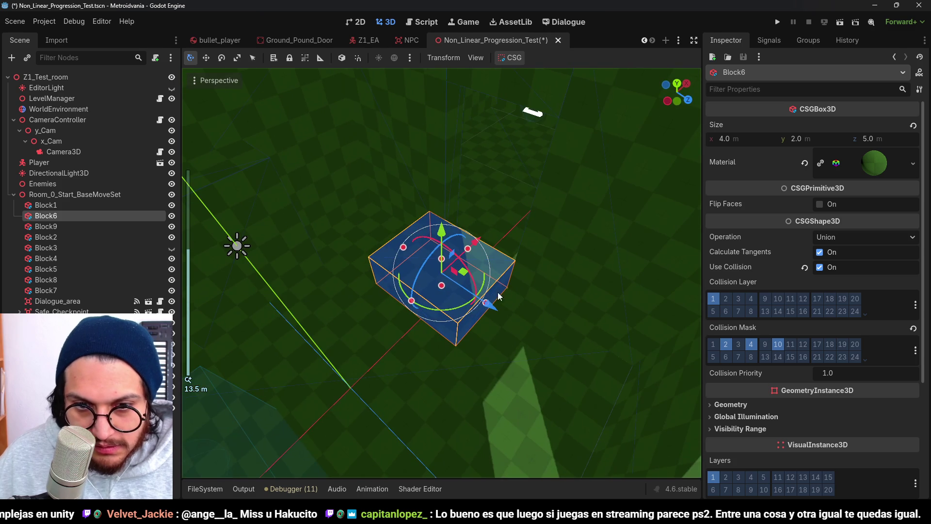
drag(498, 309, 465, 297)
drag(450, 266, 448, 213)
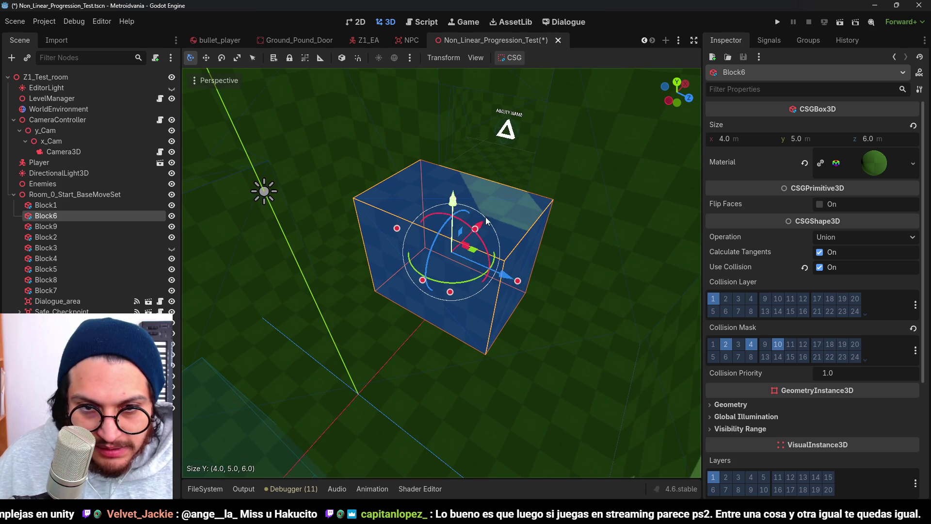
scroll(470, 218, up, 3)
drag(456, 167, 454, 221)
key(ctrl+s)
Step: Shrink Block8 to 1 × 3 × 4 m and save again
scroll(343, 221, down, 3)
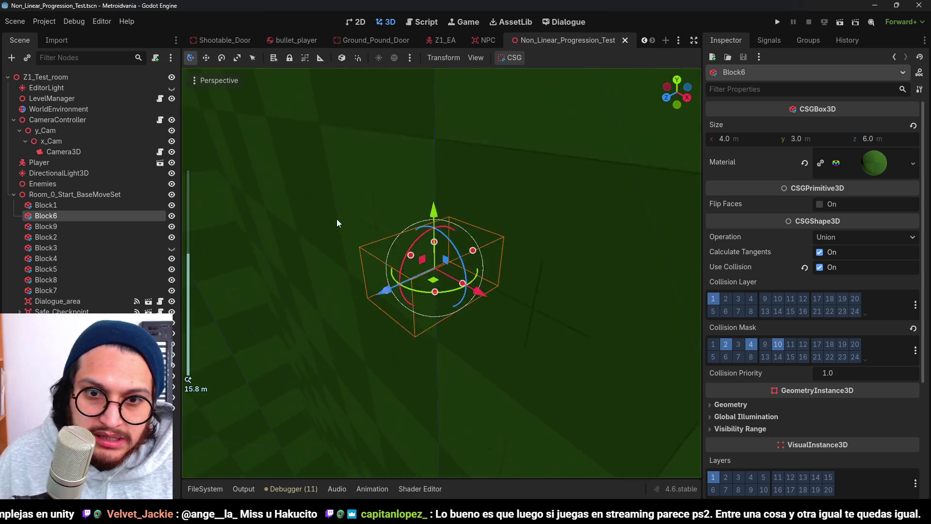
click(467, 185)
drag(467, 262, 456, 223)
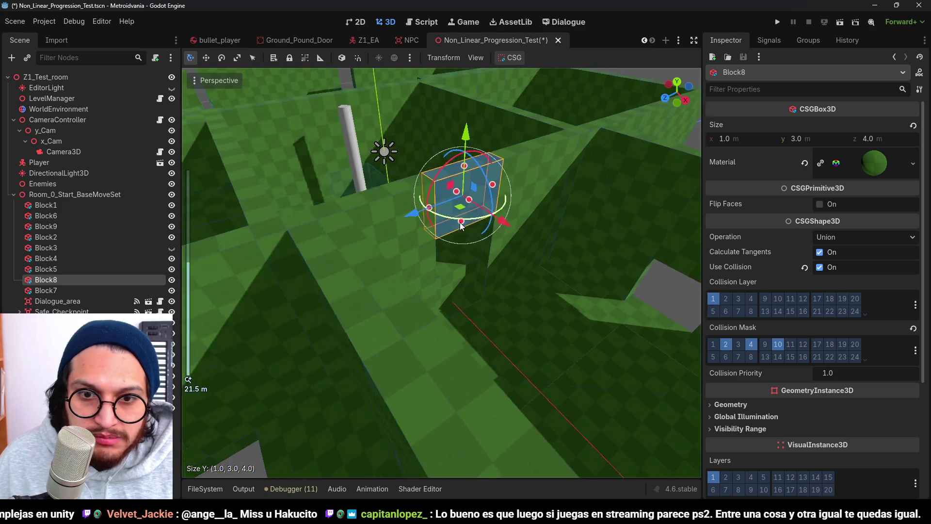
scroll(549, 228, down, 2)
key(ctrl+s)
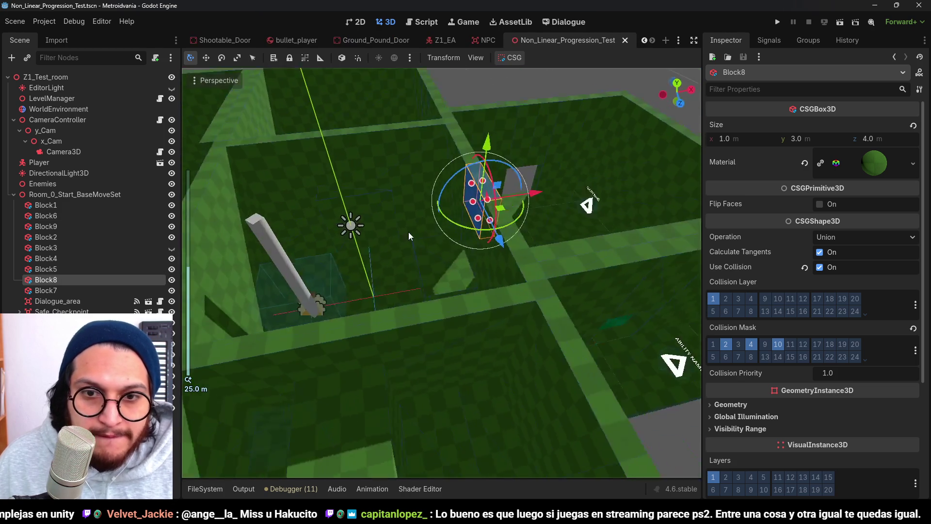
Step: Orbit to a top-down view and collapse Room_0's block list in the Scene tree
scroll(406, 267, up, 8)
scroll(427, 300, down, 8)
mouse_move(386, 331)
mouse_down()
mouse_move(287, 322)
mouse_move(351, 300)
mouse_move(457, 310)
mouse_move(473, 278)
mouse_move(537, 281)
mouse_move(499, 300)
mouse_move(459, 348)
mouse_move(443, 277)
mouse_move(451, 266)
mouse_move(392, 268)
mouse_move(420, 287)
mouse_move(397, 295)
mouse_move(379, 269)
mouse_move(463, 227)
mouse_move(464, 271)
mouse_move(429, 244)
mouse_move(463, 251)
mouse_up()
scroll(456, 350, up, 3)
scroll(451, 287, down, 2)
scroll(443, 277, down, 3)
scroll(379, 269, down, 2)
scroll(465, 264, down, 2)
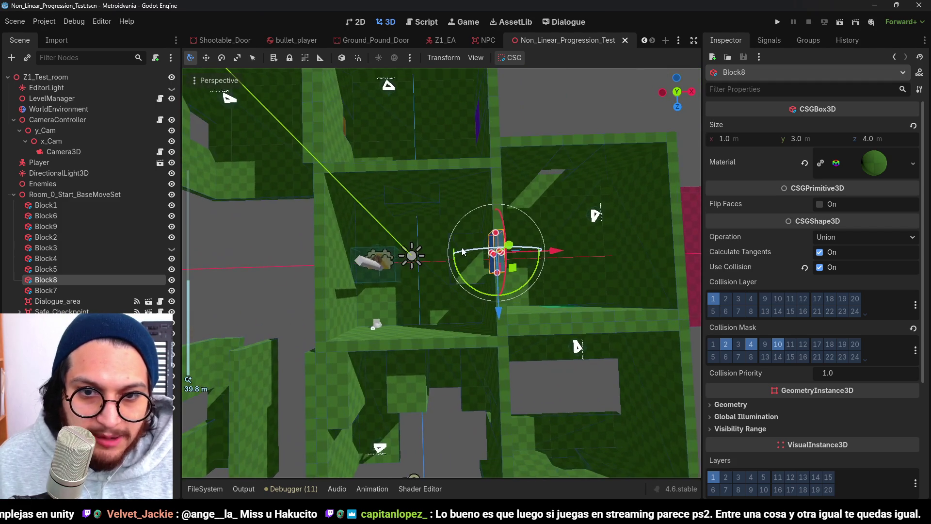
click(13, 194)
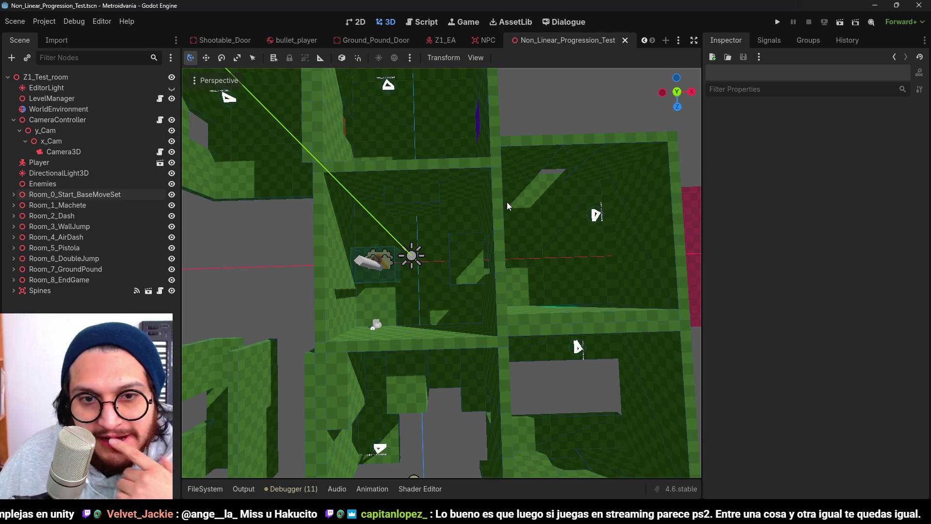
Step: Orbit the camera from top-down to an angled perspective of the rooms
mouse_move(474, 260)
mouse_down()
mouse_move(491, 225)
mouse_move(575, 193)
mouse_move(546, 221)
mouse_move(464, 225)
mouse_move(528, 230)
mouse_move(429, 257)
mouse_up()
scroll(416, 240, up, 5)
Step: Narrow the Block2 wall to 7 m wide, duplicating it once, and save
mouse_move(410, 161)
mouse_down()
mouse_move(412, 125)
mouse_move(477, 217)
mouse_move(452, 151)
mouse_up()
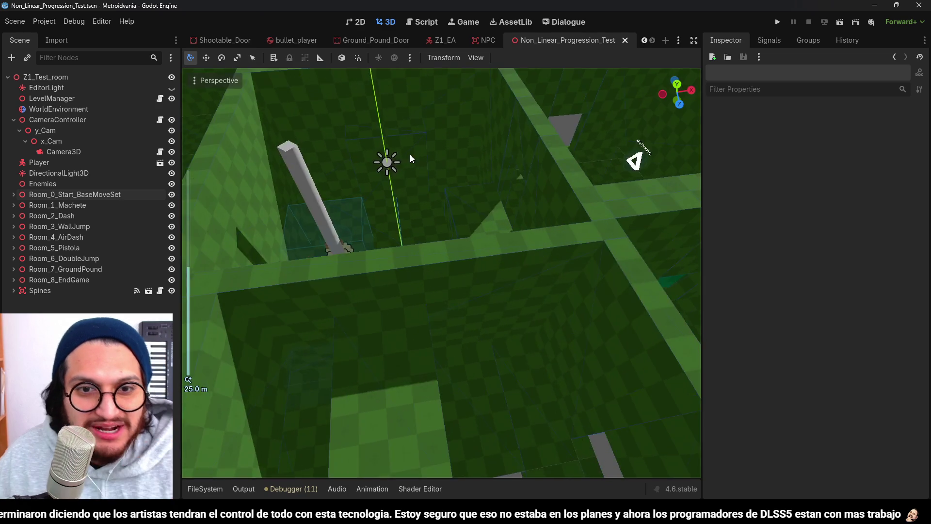
click(452, 150)
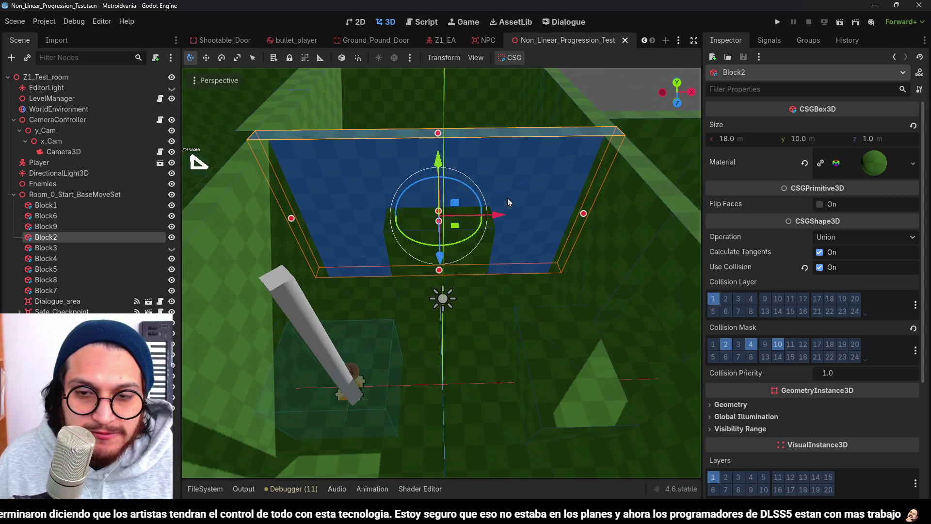
mouse_move(576, 223)
mouse_down()
mouse_move(395, 225)
mouse_move(559, 228)
mouse_up()
key(ctrl+d)
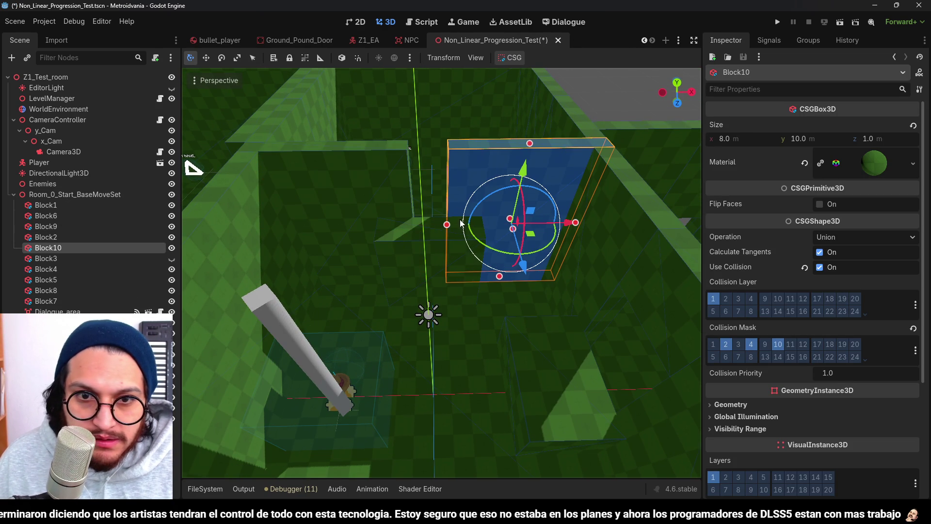
click(395, 192)
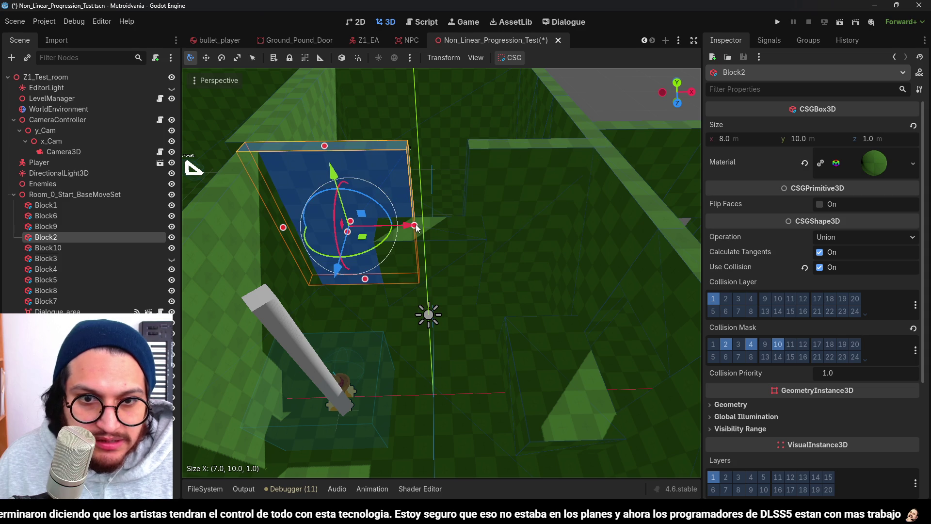
drag(416, 228, 397, 226)
key(ctrl+s)
scroll(441, 168, up, 2)
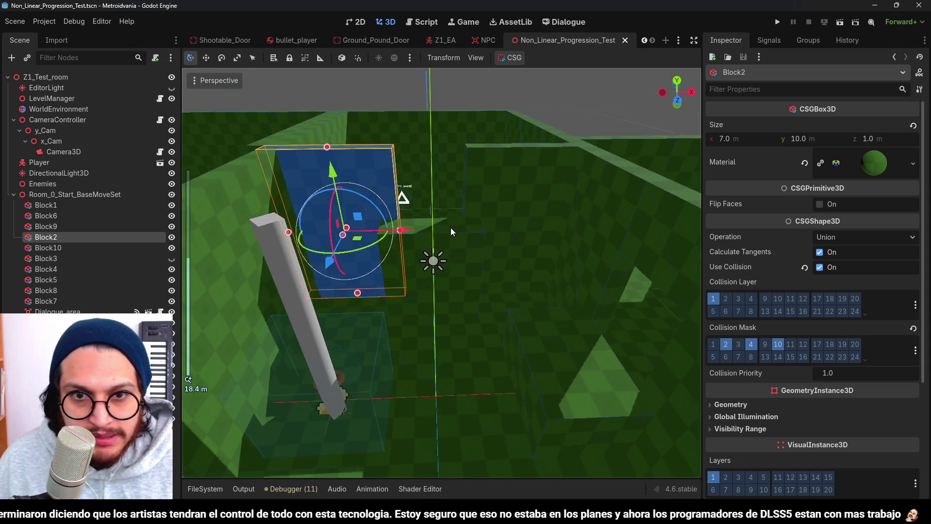
Step: Duplicate Block2 as Block11, shift it right along X, and resize it to 4 × 2 × 1 m
key(ctrl+d)
mouse_move(400, 276)
mouse_down()
mouse_move(481, 282)
mouse_move(467, 282)
mouse_up()
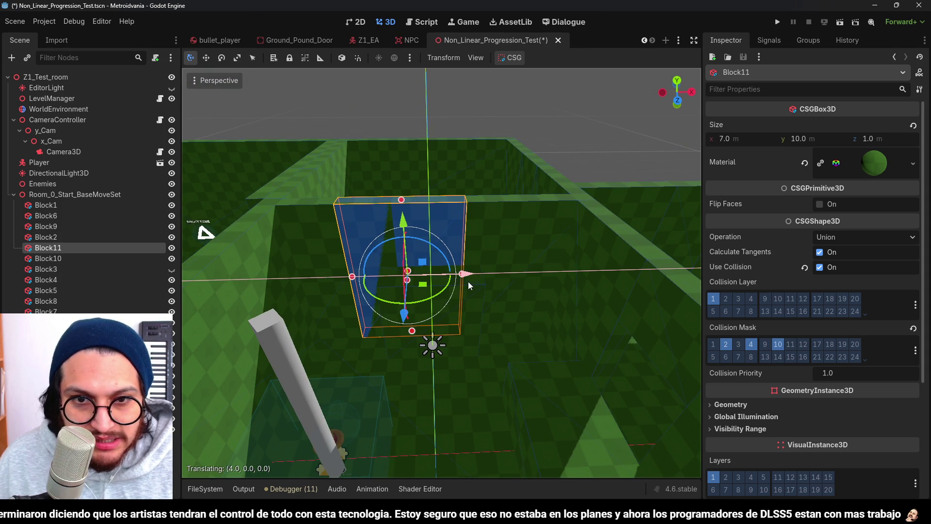
drag(352, 276, 413, 279)
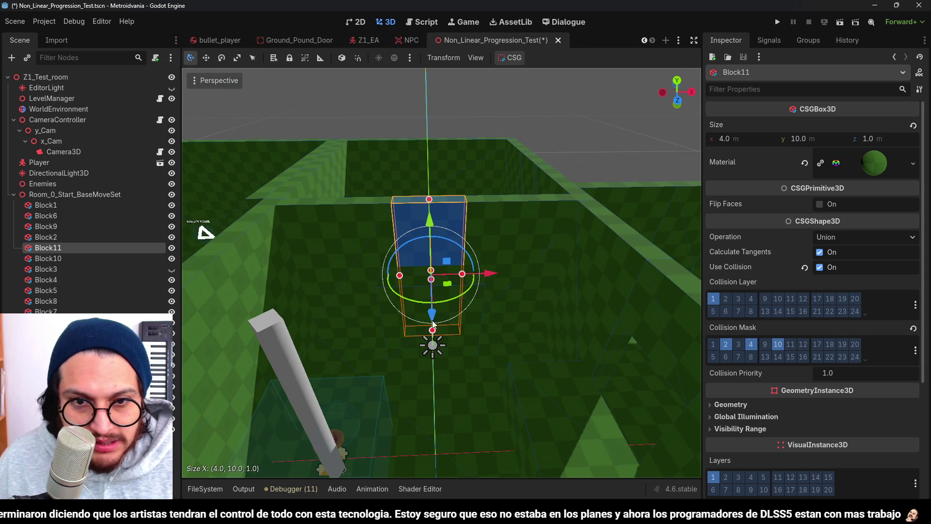
drag(433, 332, 436, 228)
Step: Lower Block9's height and save the scene
click(398, 264)
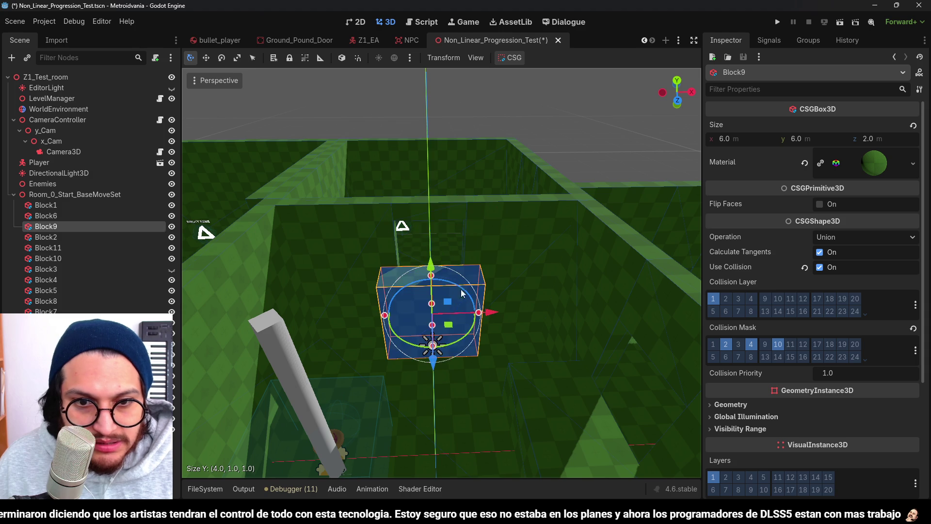
scroll(423, 218, up, 5)
drag(424, 203, 426, 231)
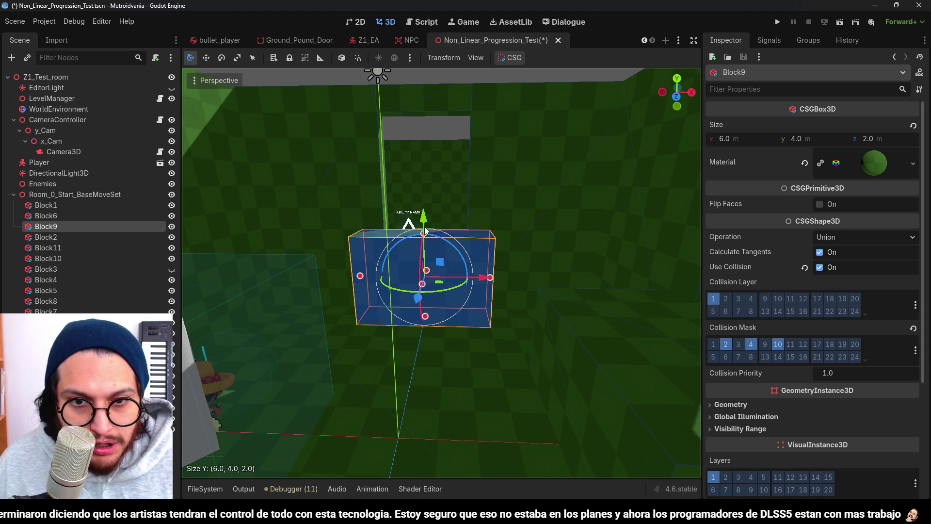
click(431, 121)
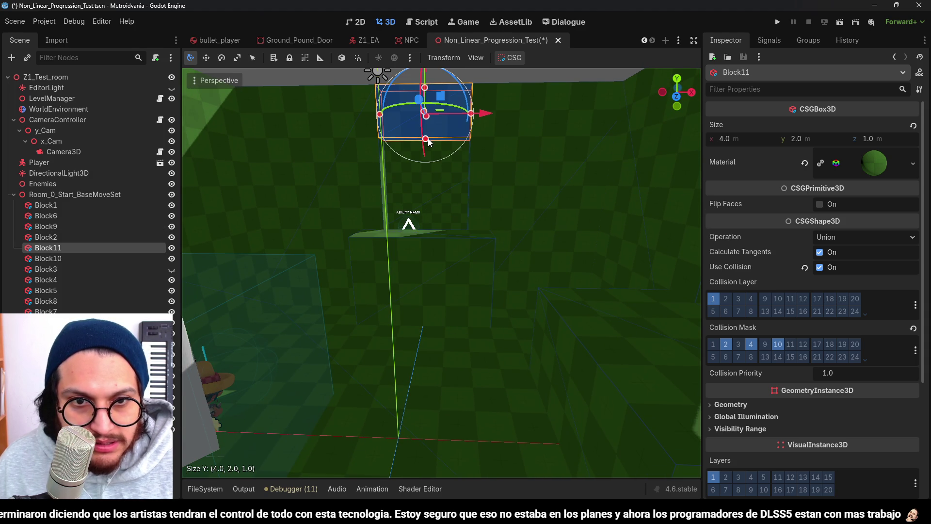
key(ctrl+s)
scroll(502, 240, down, 3)
drag(501, 203, 431, 211)
scroll(476, 240, down, 8)
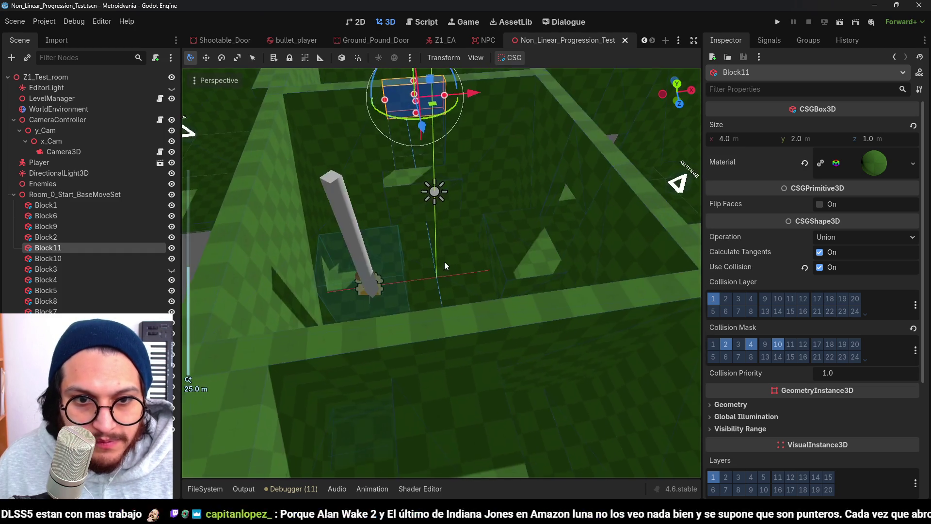
key(ctrl+s)
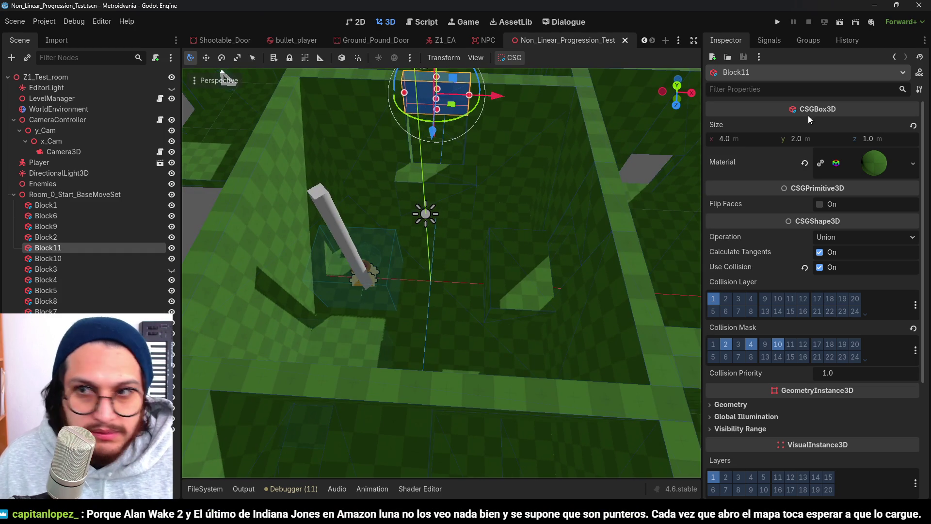
Step: Launch a test run of the level, then stop it to return to the 3D editor
click(778, 21)
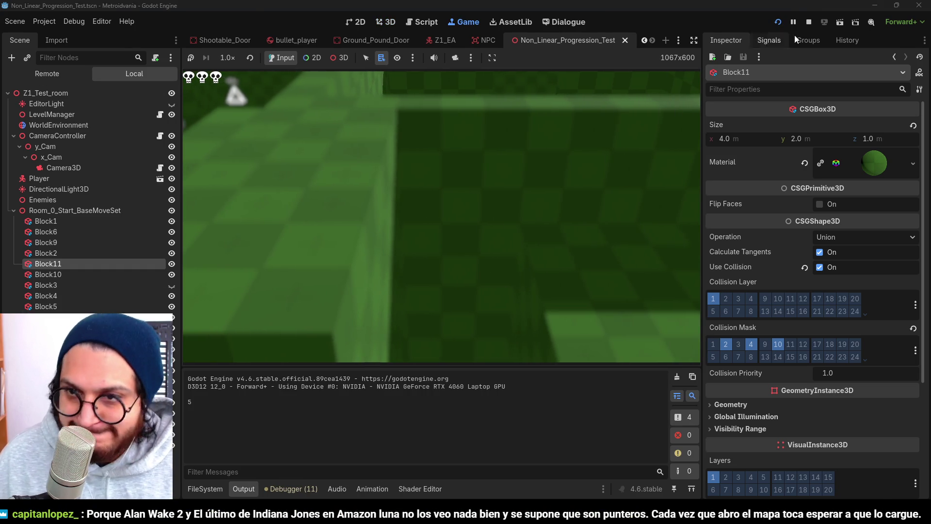
click(809, 22)
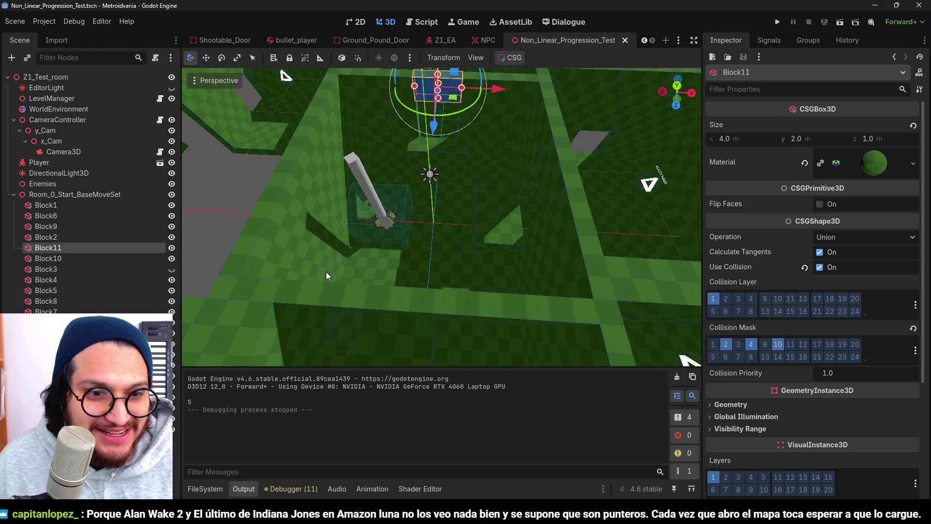
scroll(381, 291, down, 3)
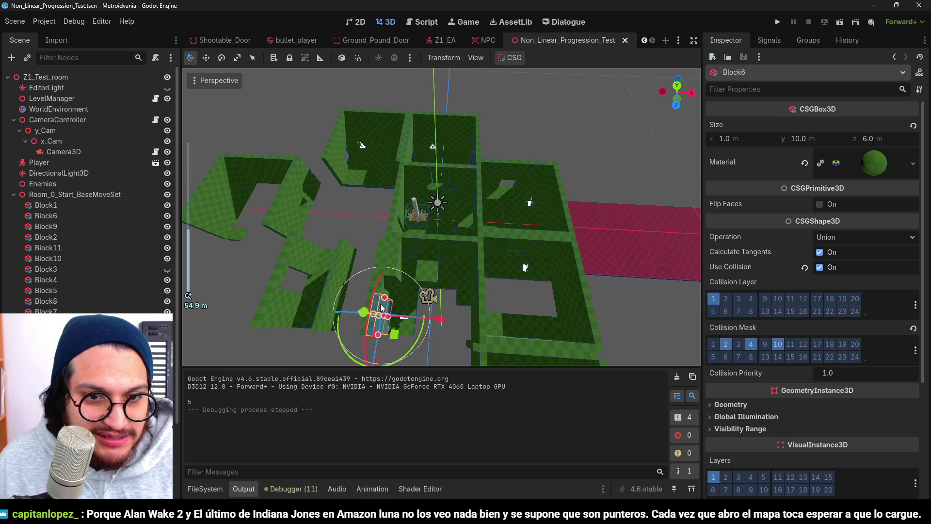
Step: Hide the 18 × 10 × 1 m Block2 wall in the editor view and launch a test run
scroll(429, 235, up, 3)
click(429, 235)
scroll(479, 273, up, 2)
key(f)
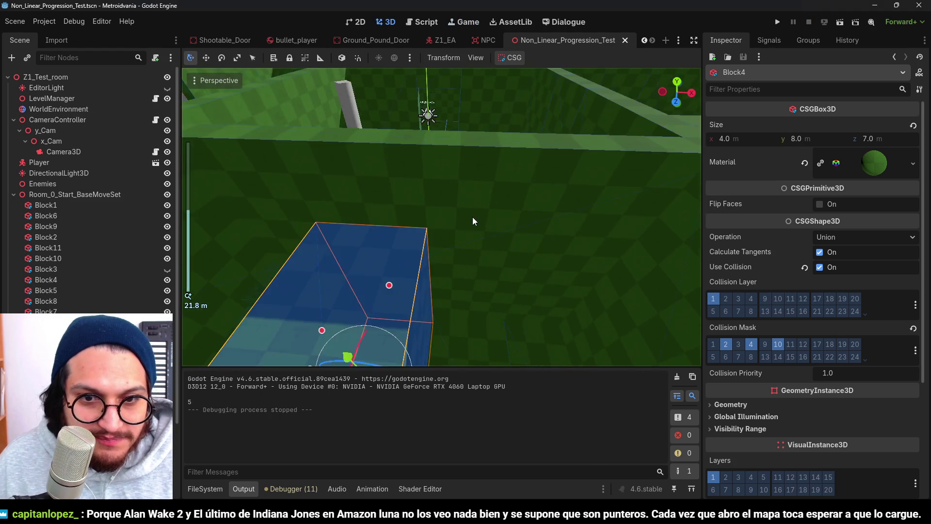
click(473, 217)
scroll(481, 195, down, 3)
click(173, 443)
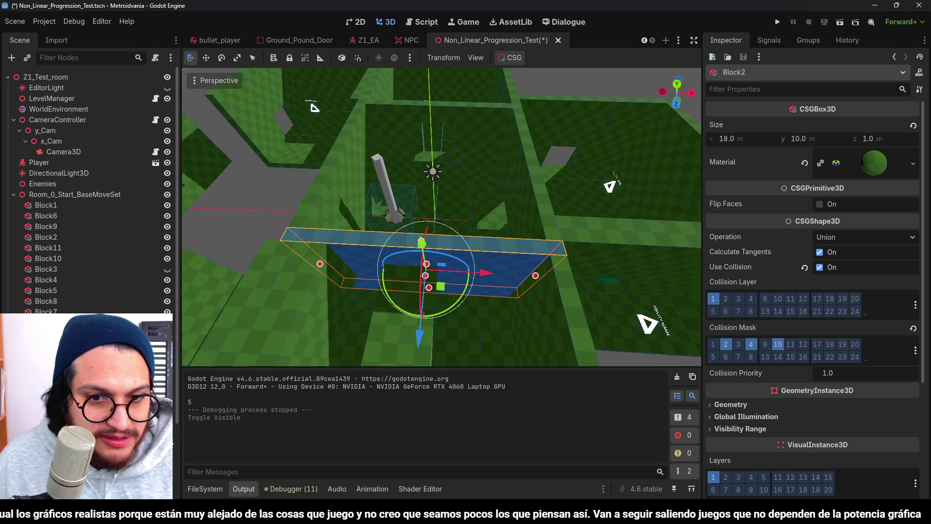
key(ctrl+z)
scroll(412, 288, down, 2)
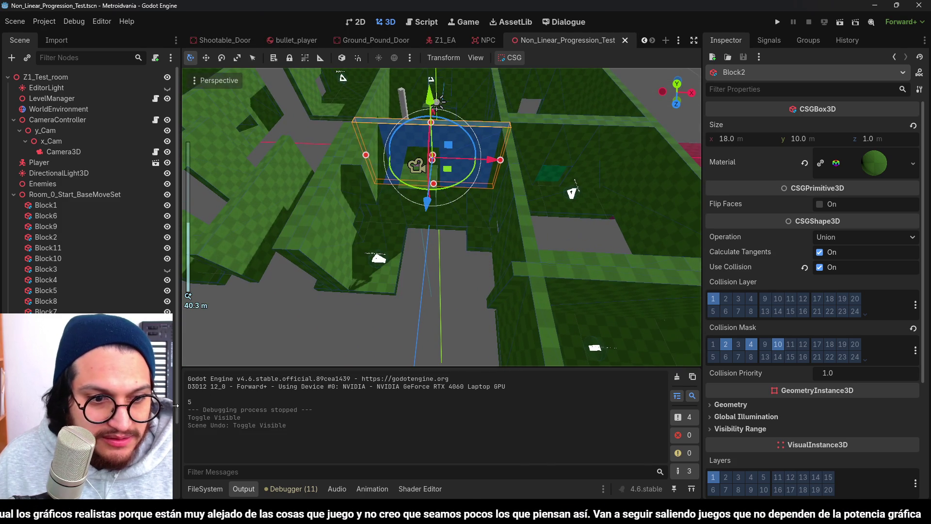
click(172, 434)
scroll(491, 244, up, 3)
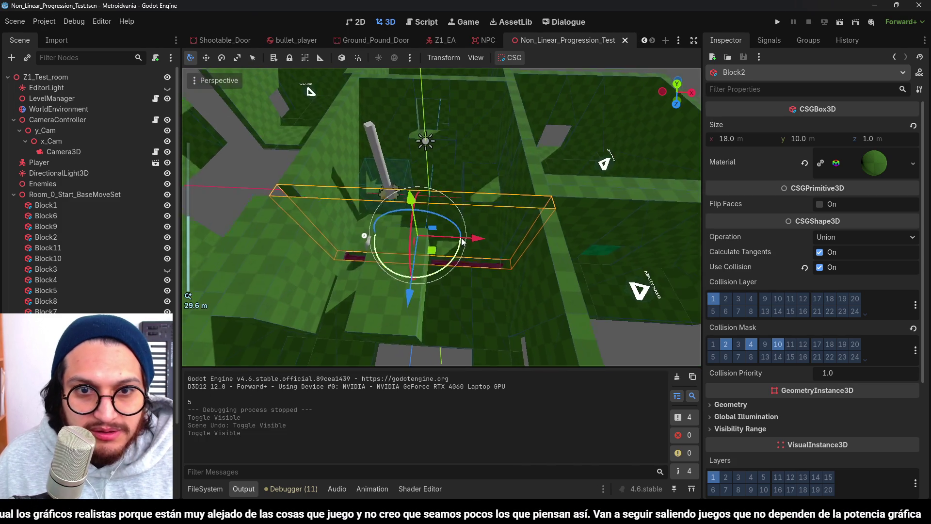
scroll(490, 244, up, 2)
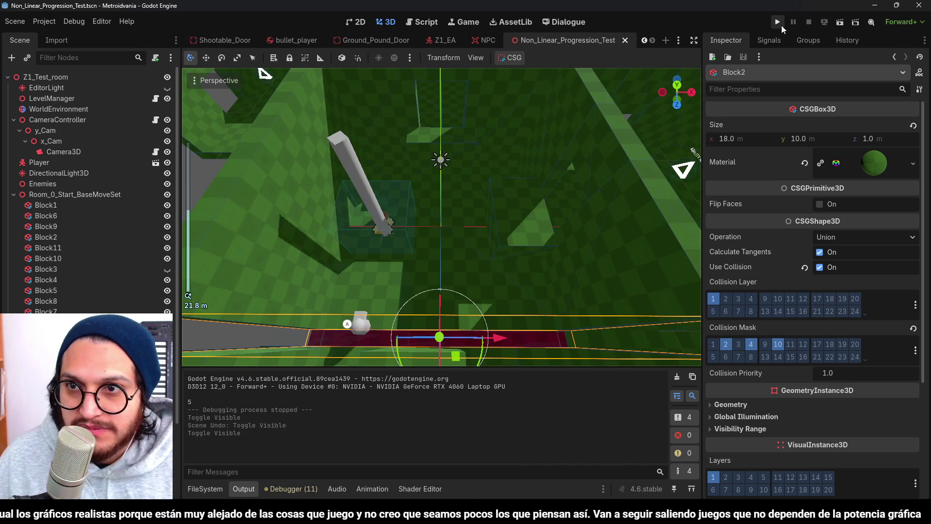
click(779, 23)
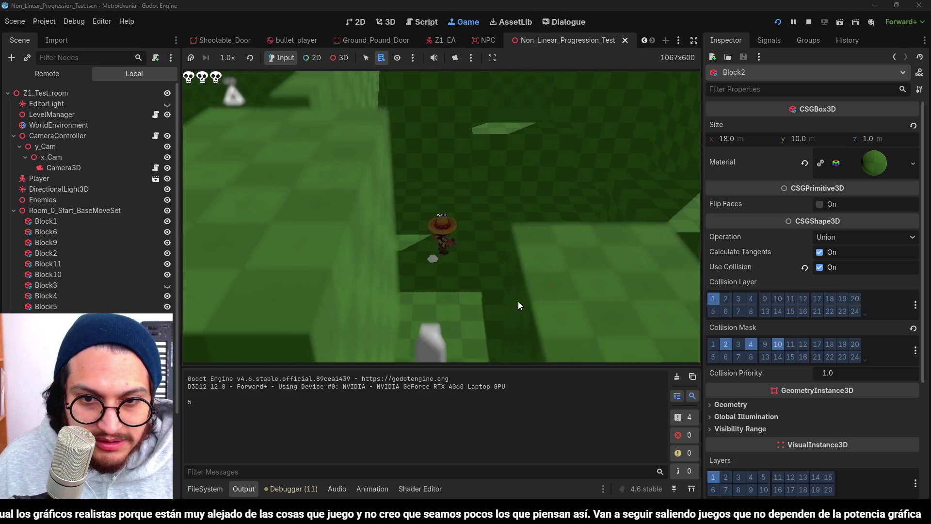
Step: Jump and ledge-grab with the player using Space and W, then stop the game
key(space)
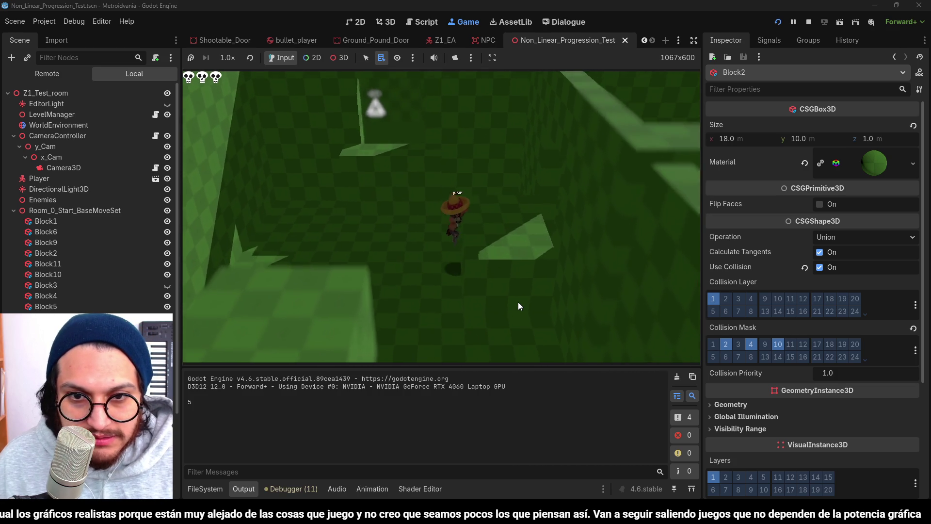
key(w)
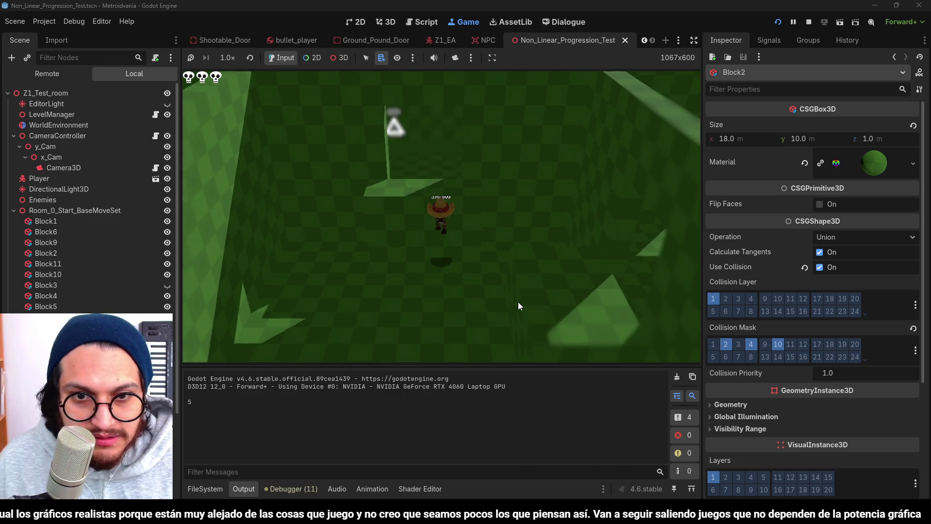
click(808, 22)
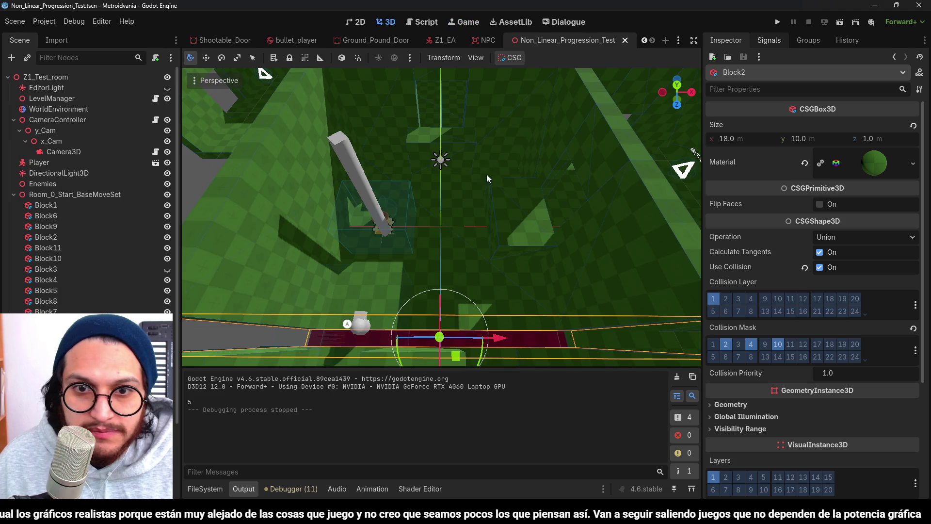
Step: Lower Block6 to 4 × 2 × 6 m and start a new test run of the level
click(523, 227)
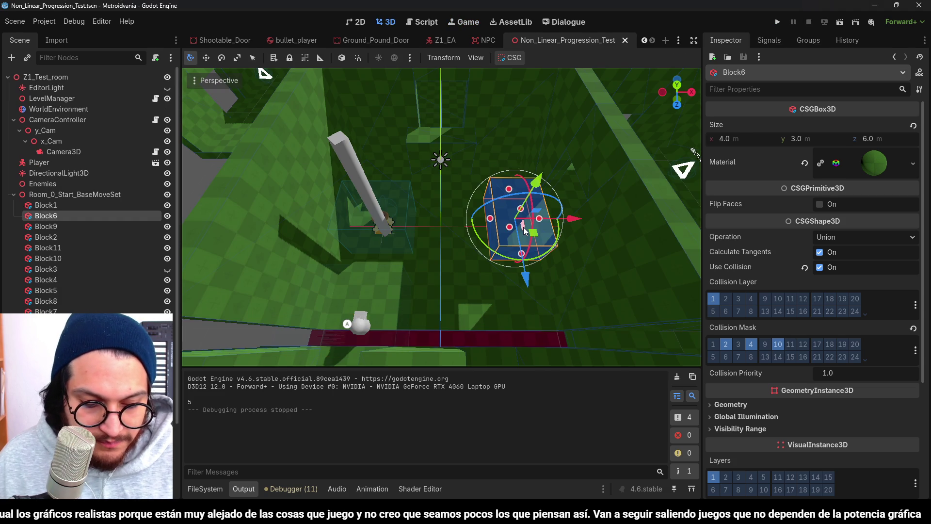
key(f)
scroll(453, 176, up, 3)
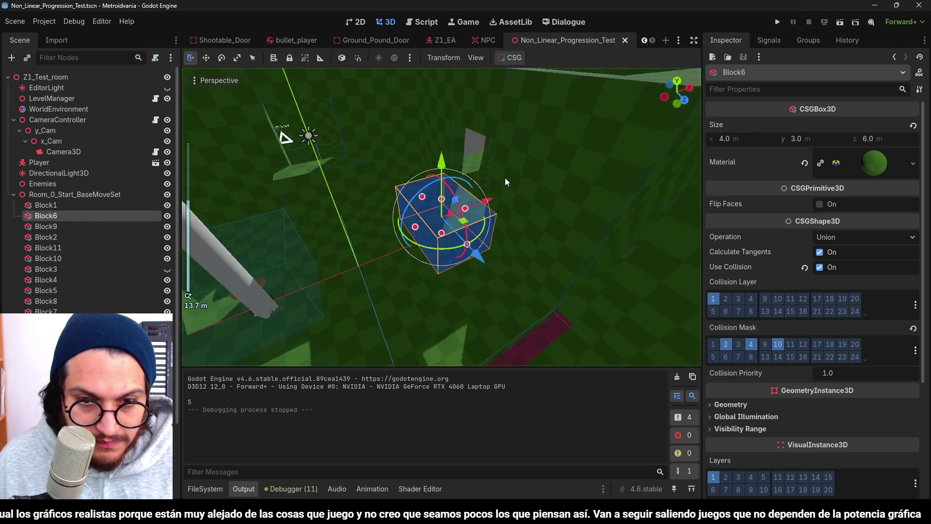
drag(441, 186, 441, 204)
scroll(442, 218, up, 3)
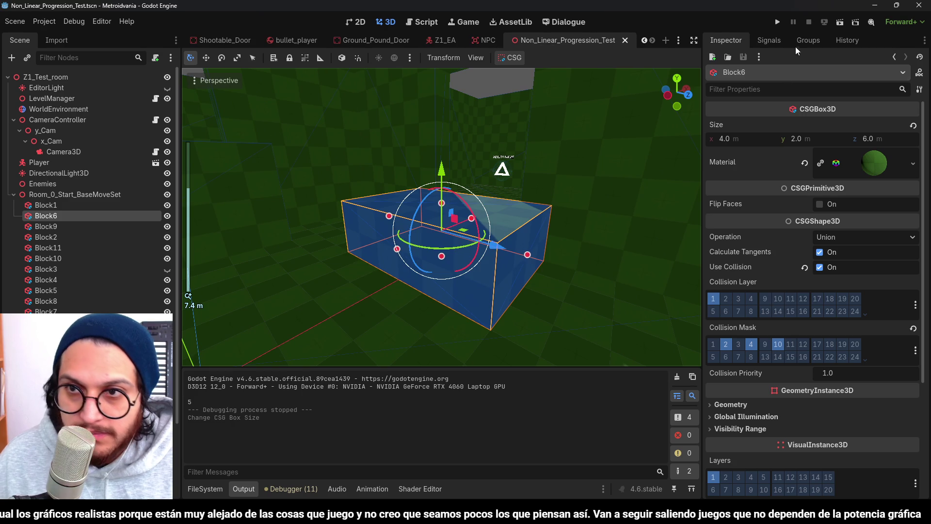
click(778, 23)
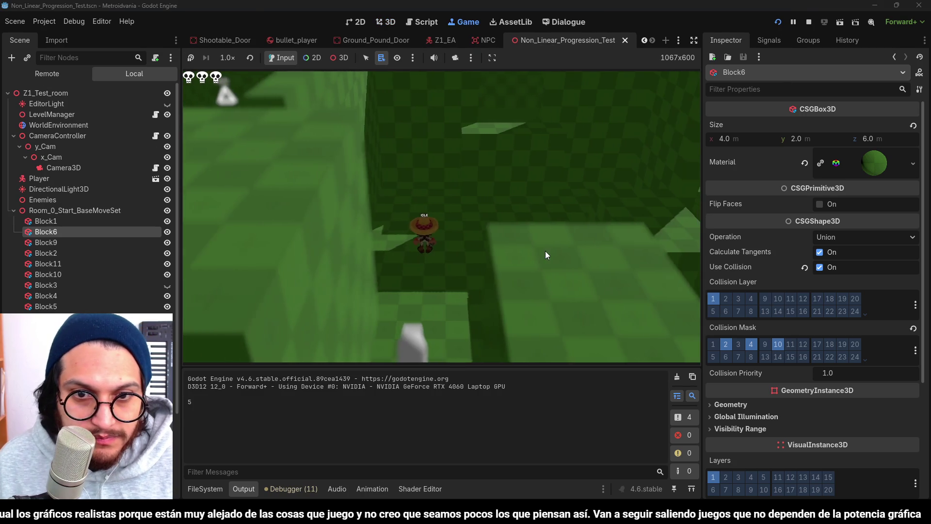
Step: Walk the character toward and away from the flag with W and S, then stop the game
key(w)
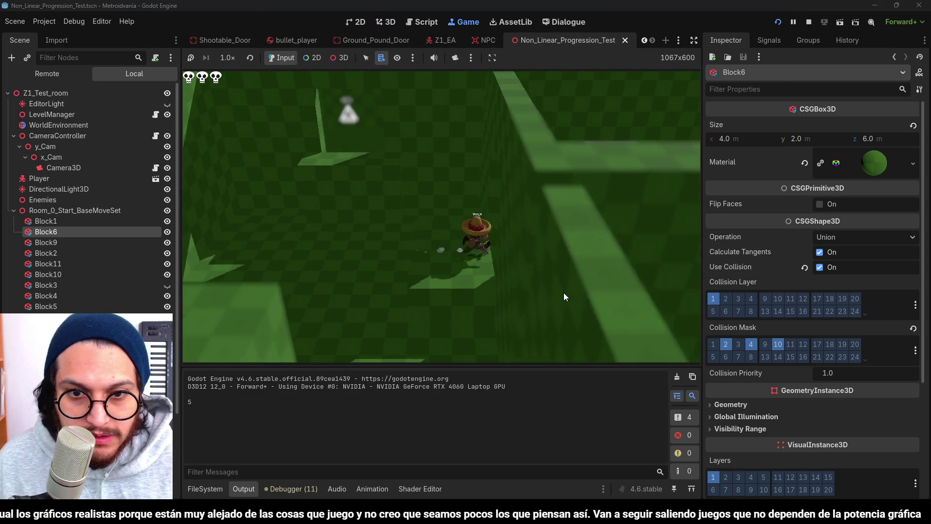
key(w)
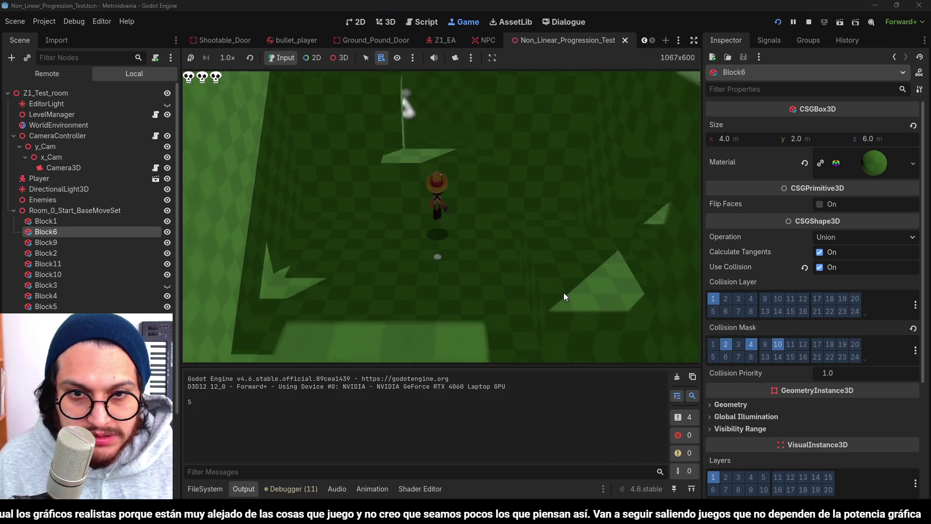
key(s)
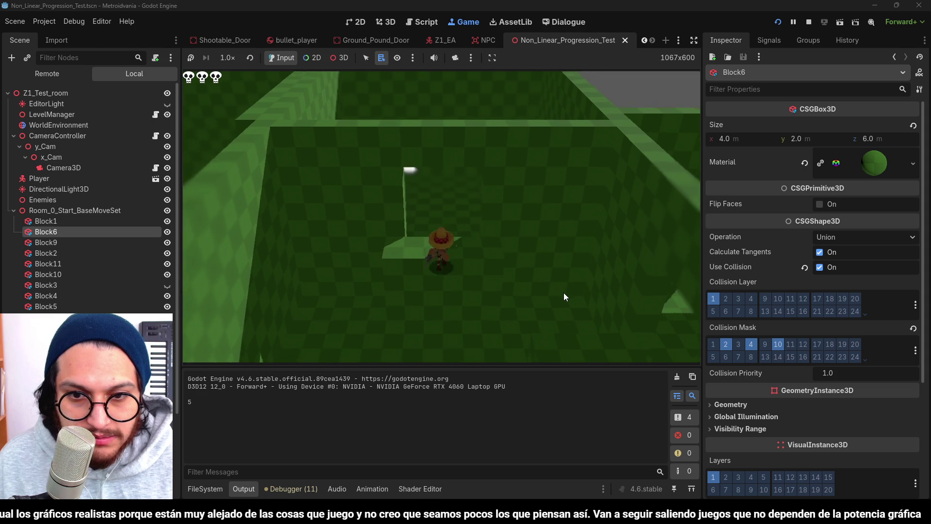
key(w)
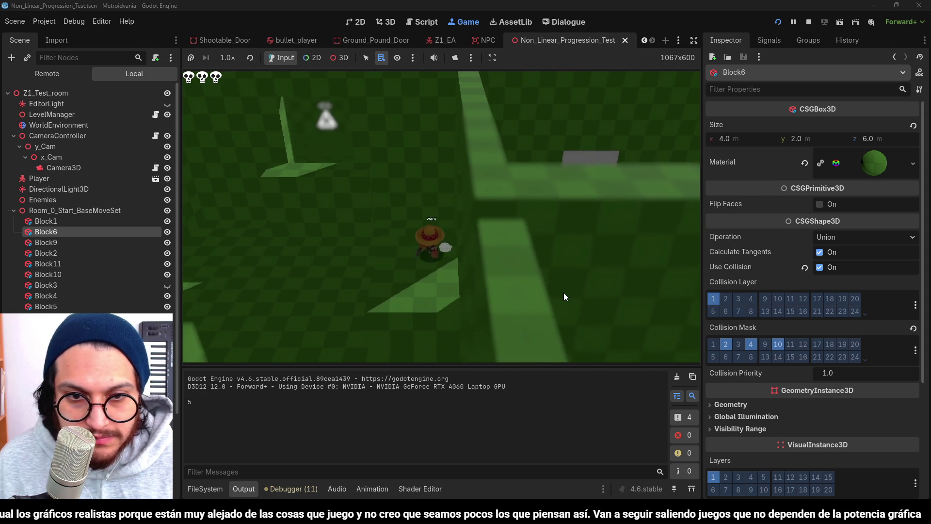
key(w)
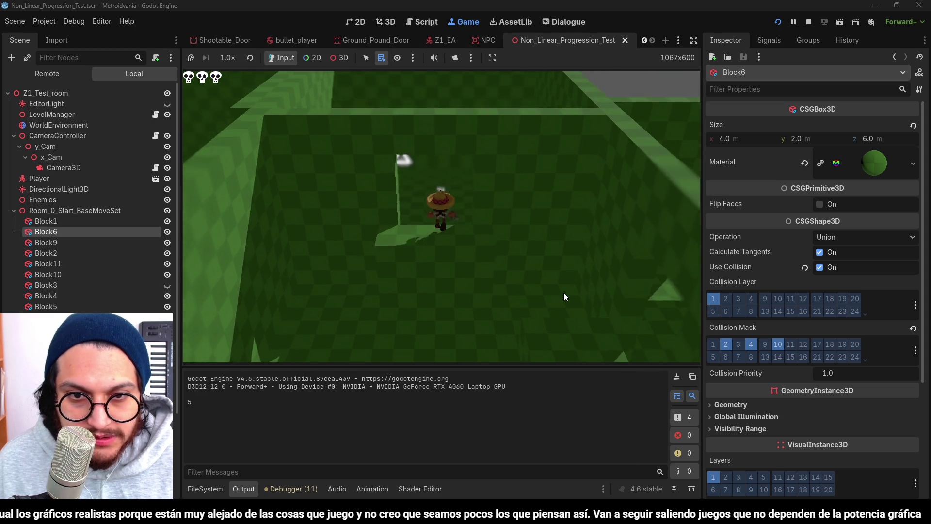
key(s)
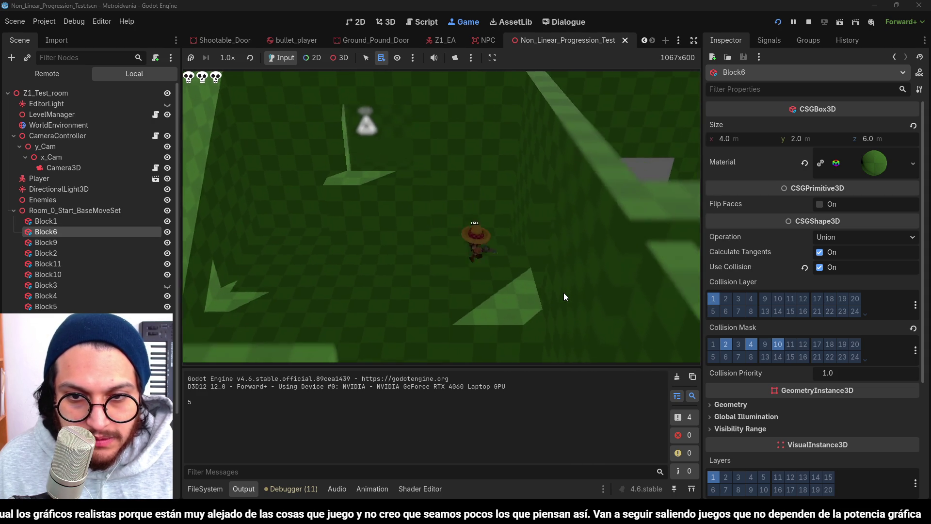
key(w)
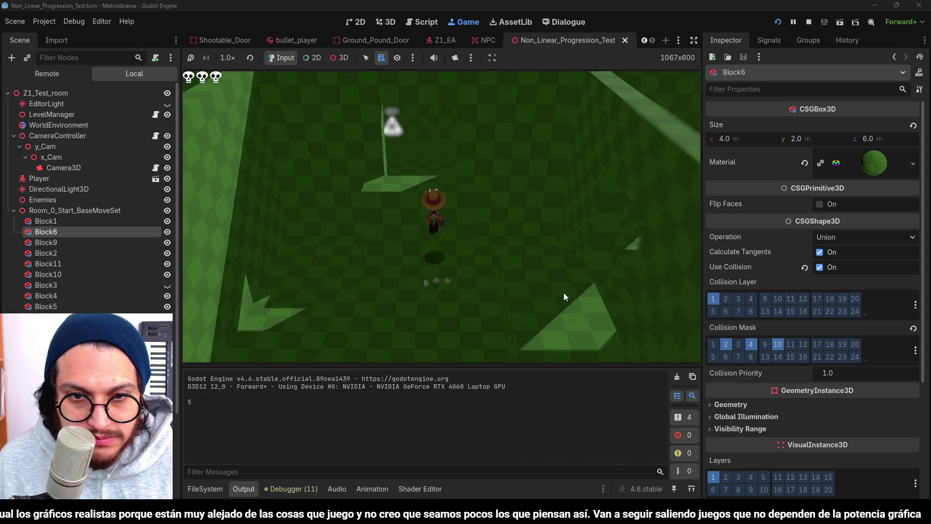
key(s)
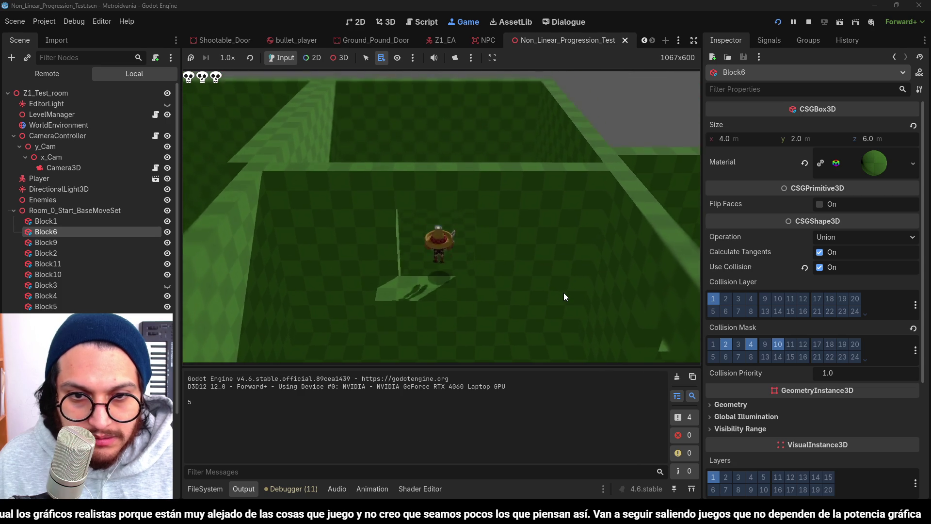
click(809, 22)
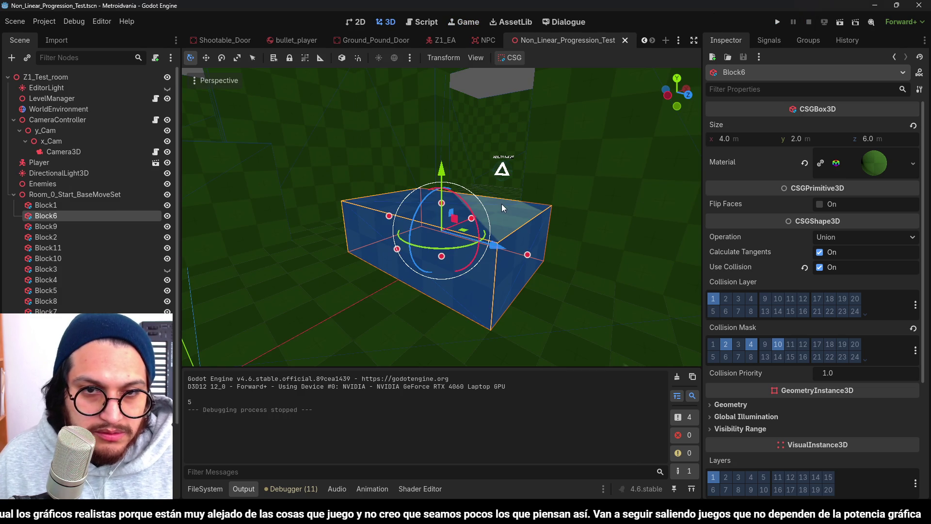
Step: Narrow Block6's x size from 4 m back to 3 m
scroll(502, 204, down, 5)
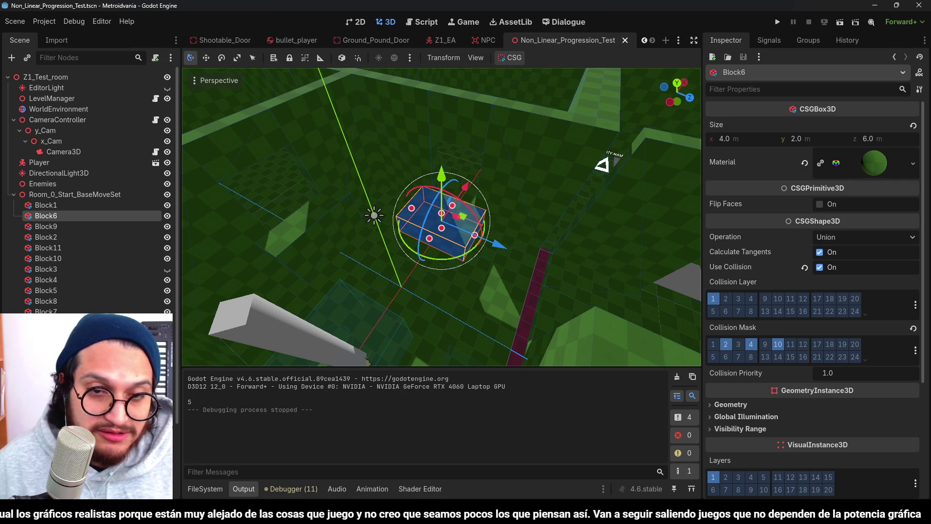
scroll(446, 291, up, 3)
key(ctrl+z)
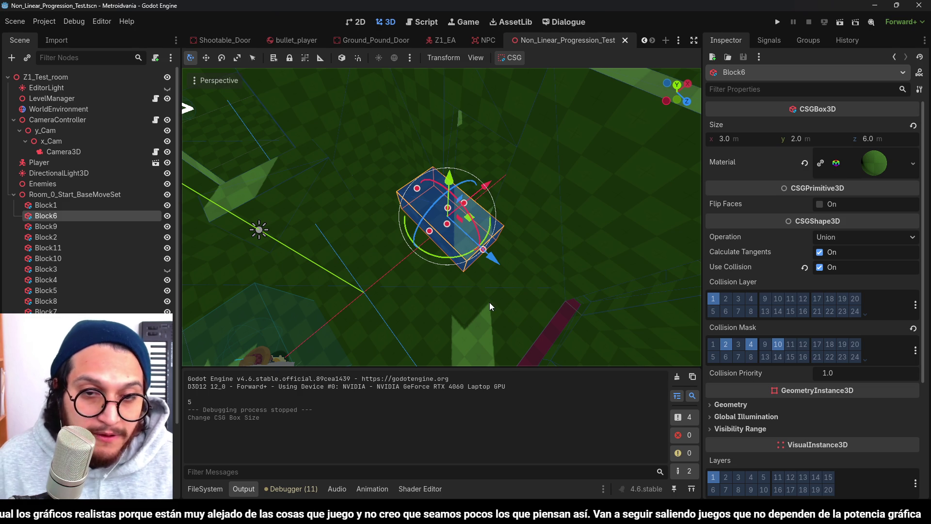
Step: Select the tall wall block Block10 in the viewport and delete it
scroll(429, 197, up, 3)
scroll(531, 193, down, 5)
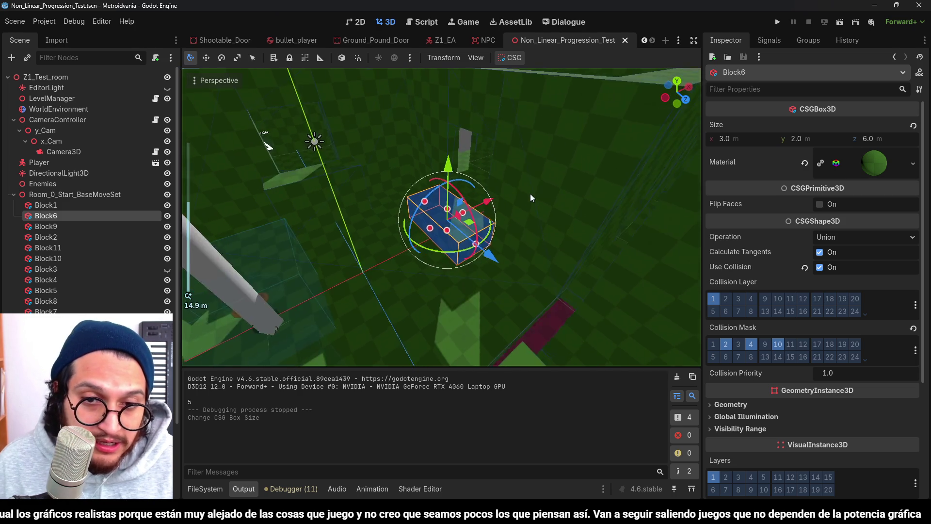
scroll(554, 226, down, 5)
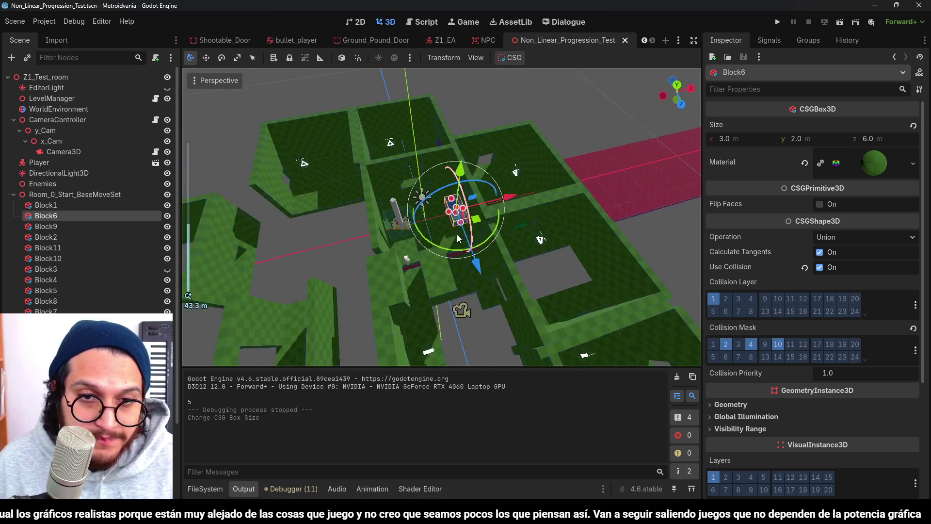
scroll(412, 194, up, 4)
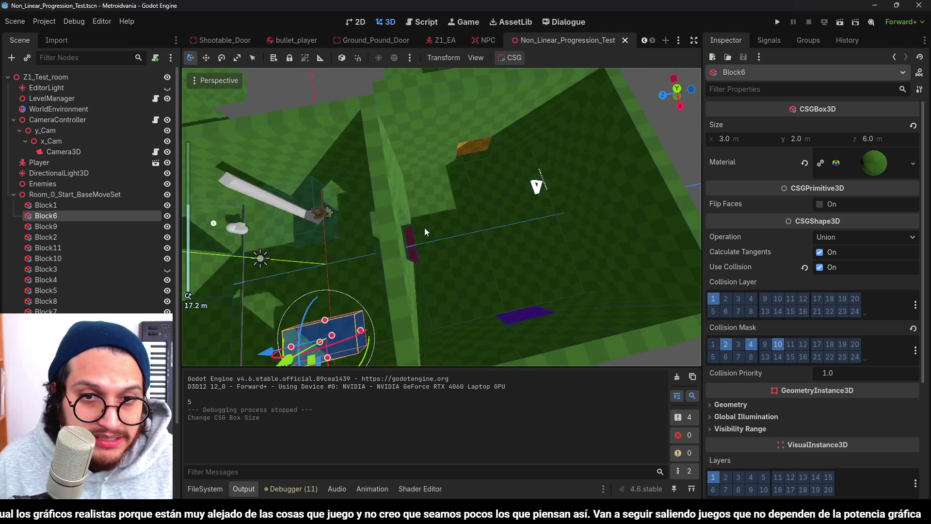
click(495, 168)
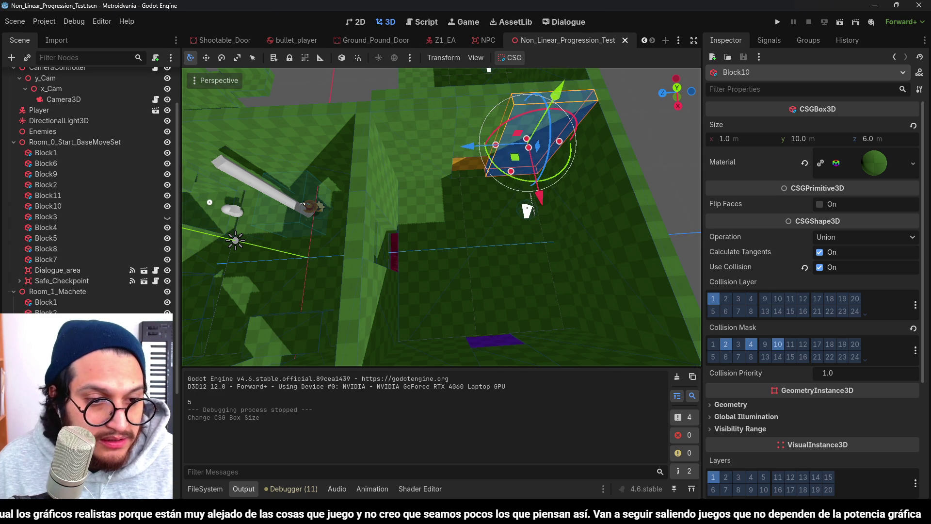
click(465, 246)
key(Delete)
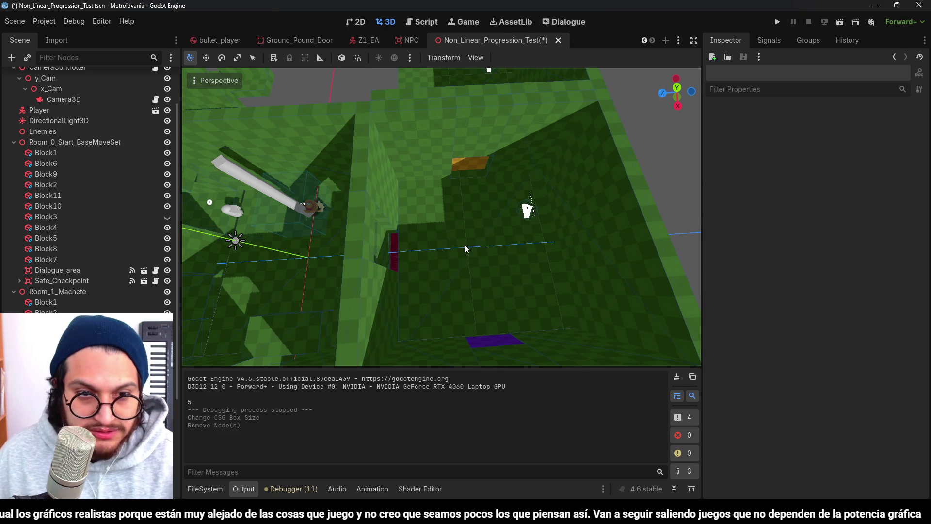
Step: Orbit over the level and select the machete room's floor block Block1
scroll(465, 244, down, 3)
mouse_move(438, 247)
mouse_down()
mouse_move(542, 199)
mouse_move(578, 218)
mouse_move(548, 248)
mouse_up()
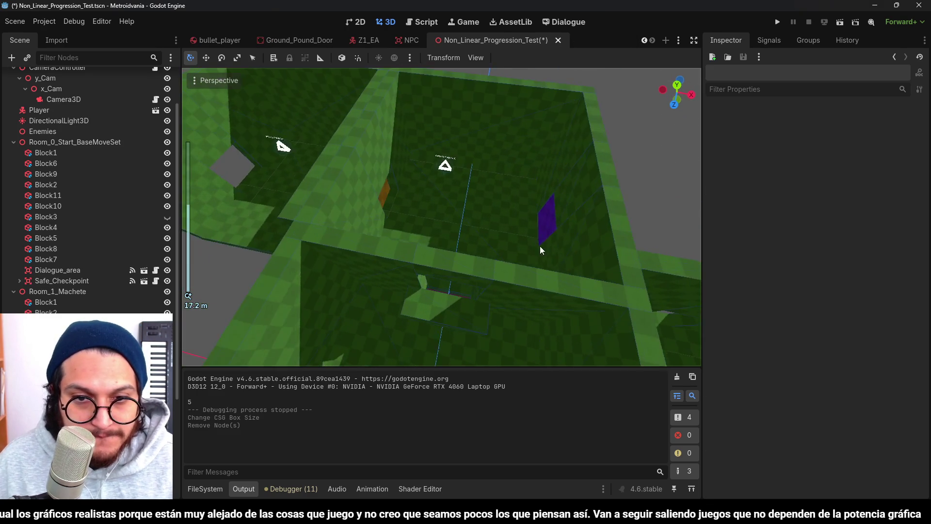
scroll(441, 277, up, 2)
click(427, 258)
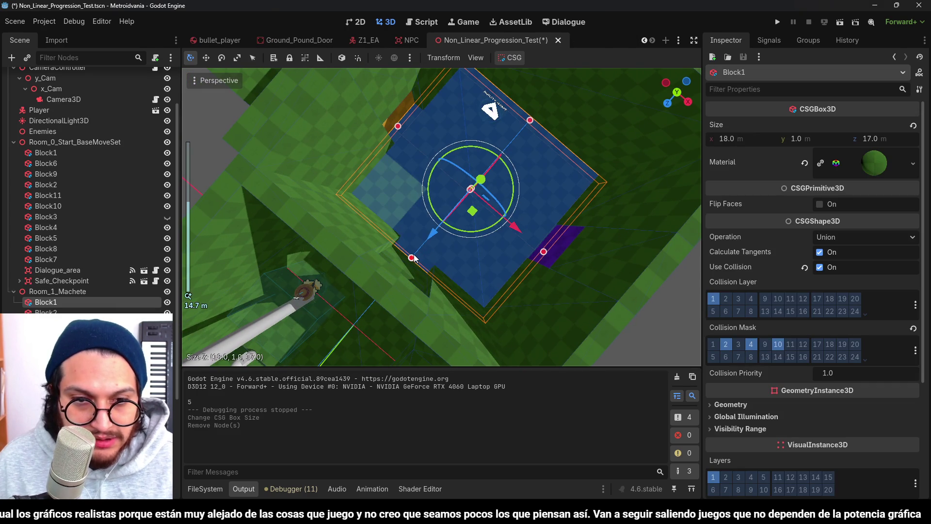
Step: Save the level scene with Ctrl+S
key(ctrl+s)
scroll(414, 258, down, 2)
mouse_move(414, 258)
mouse_down()
mouse_move(487, 234)
mouse_move(519, 243)
mouse_move(463, 157)
mouse_move(491, 197)
mouse_up()
scroll(494, 209, up, 2)
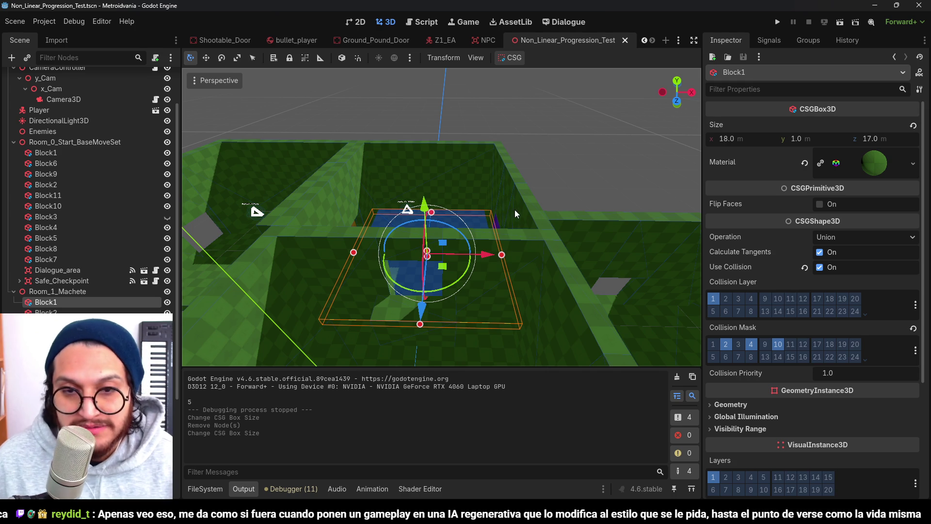
Step: Orbit and zoom the 3D view to look down on the room from an oblique angle
scroll(518, 240, up, 2)
scroll(518, 240, down, 4)
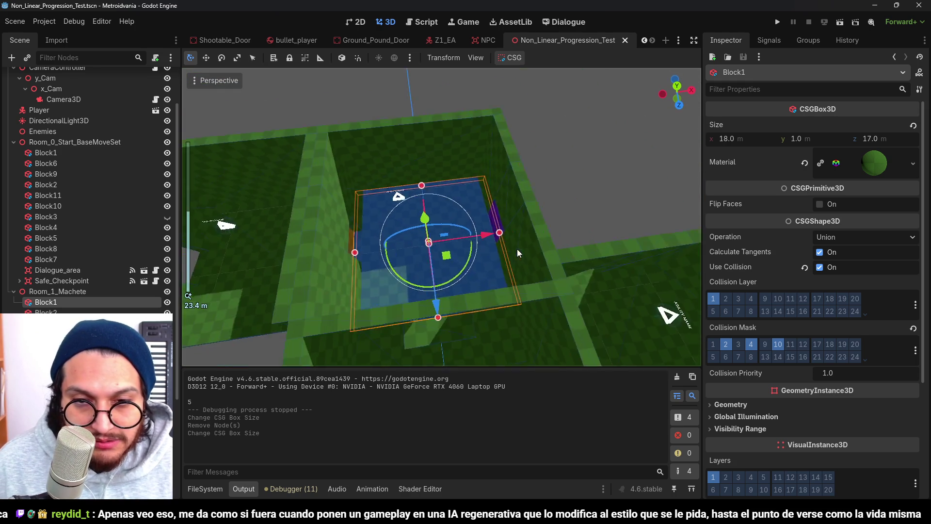
scroll(496, 197, down, 6)
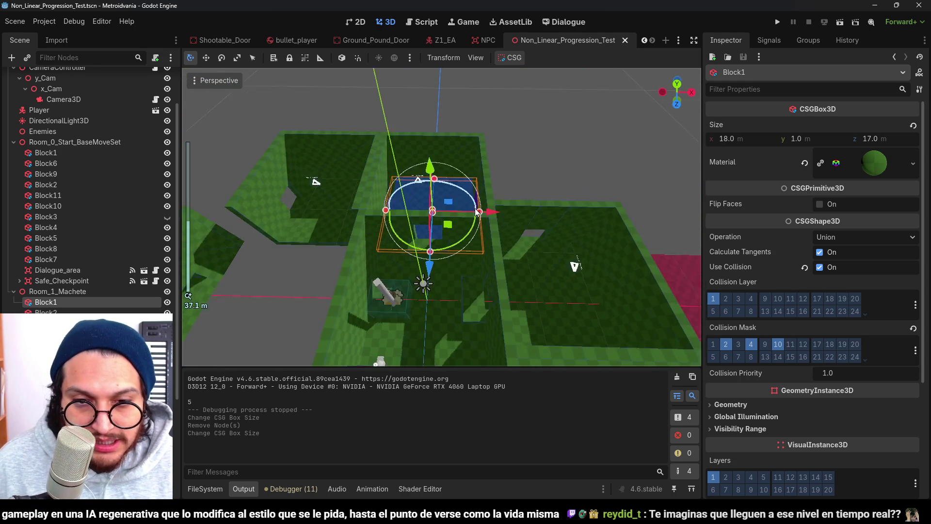
scroll(479, 240, up, 6)
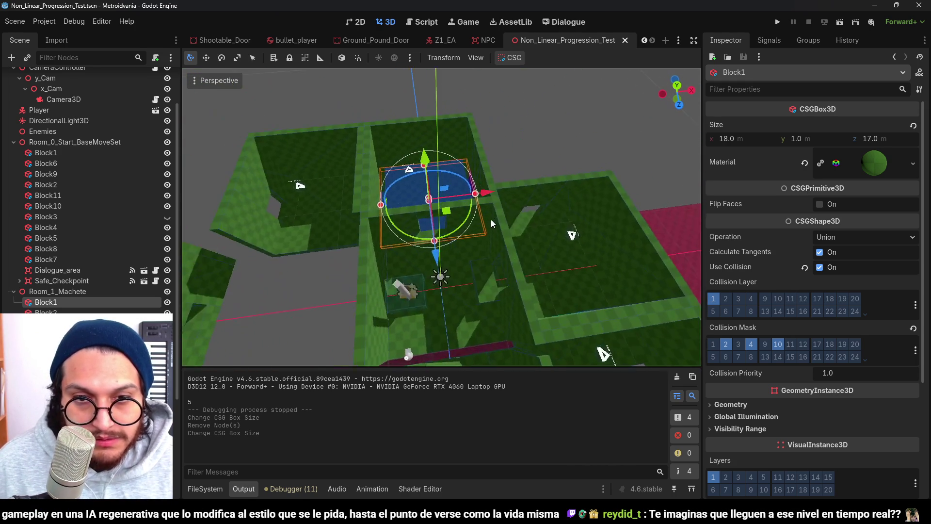
scroll(491, 220, up, 2)
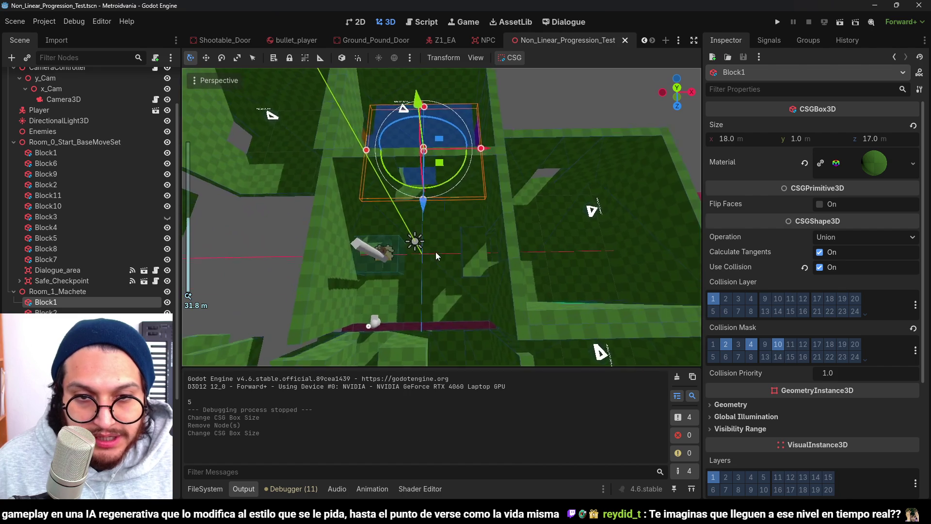
mouse_move(441, 263)
mouse_down()
mouse_move(450, 233)
mouse_move(396, 151)
mouse_up()
scroll(452, 230, down, 10)
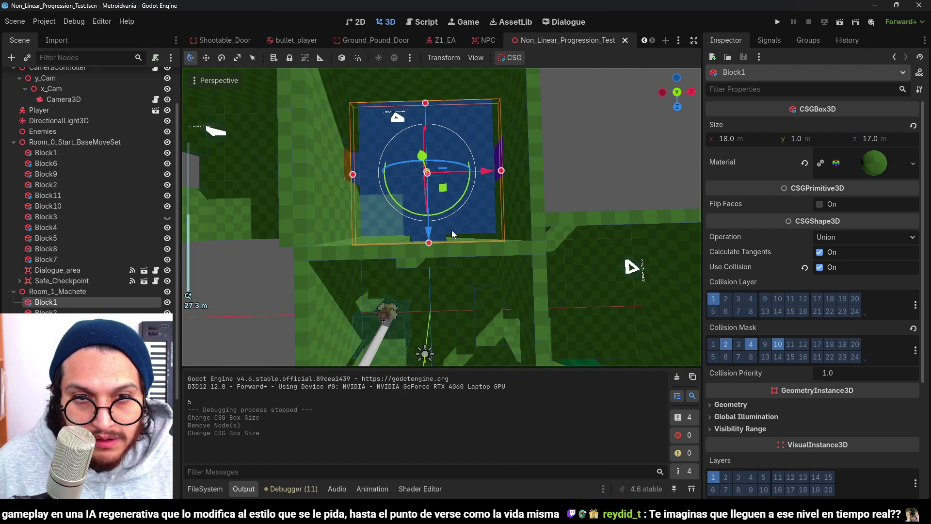
scroll(467, 255, up, 3)
mouse_move(430, 201)
mouse_down()
mouse_move(415, 164)
mouse_move(420, 208)
mouse_move(415, 181)
mouse_move(428, 161)
mouse_move(479, 141)
mouse_move(419, 178)
mouse_move(477, 194)
mouse_move(539, 165)
mouse_move(438, 173)
mouse_move(482, 189)
mouse_move(447, 222)
mouse_move(418, 229)
mouse_move(446, 136)
mouse_move(575, 135)
mouse_move(495, 126)
mouse_move(430, 143)
mouse_move(422, 171)
mouse_move(417, 128)
mouse_move(487, 160)
mouse_move(437, 189)
mouse_move(481, 177)
mouse_move(490, 238)
mouse_move(471, 187)
mouse_move(493, 188)
mouse_move(487, 242)
mouse_move(427, 235)
mouse_move(445, 199)
mouse_move(489, 246)
mouse_move(450, 200)
mouse_move(473, 228)
mouse_move(475, 161)
mouse_move(479, 234)
mouse_move(435, 221)
mouse_move(424, 234)
mouse_move(424, 213)
mouse_move(458, 161)
mouse_move(450, 233)
mouse_move(445, 221)
mouse_move(454, 219)
mouse_up()
scroll(483, 189, down, 2)
scroll(436, 189, up, 2)
scroll(437, 189, down, 5)
Step: Run the project with F5 to test the edited level with the player
scroll(471, 217, down, 2)
scroll(470, 217, up, 2)
key(F5)
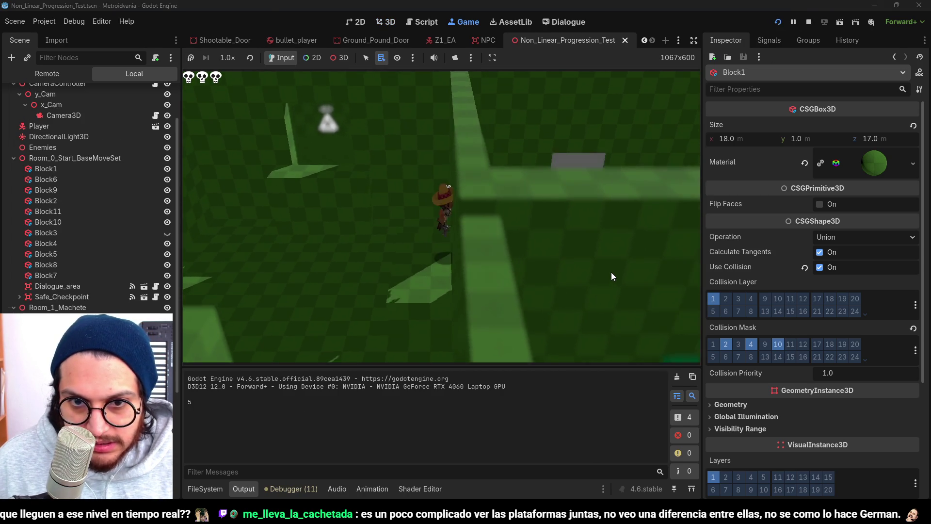
key(alt+Tab)
Step: Finish the GANG label under END and switch the pen colour to yellow
mouse_move(274, 260)
mouse_down()
mouse_move(294, 237)
mouse_move(301, 251)
mouse_up()
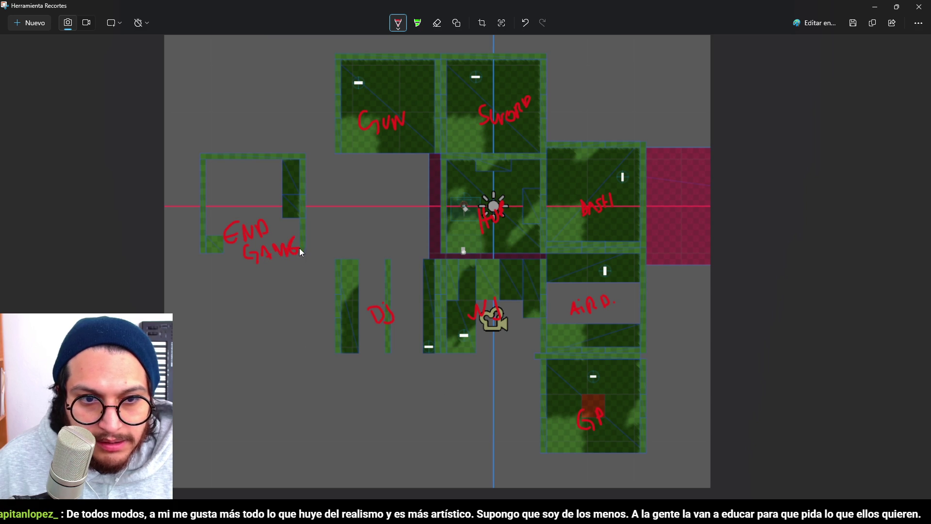
click(397, 22)
click(462, 92)
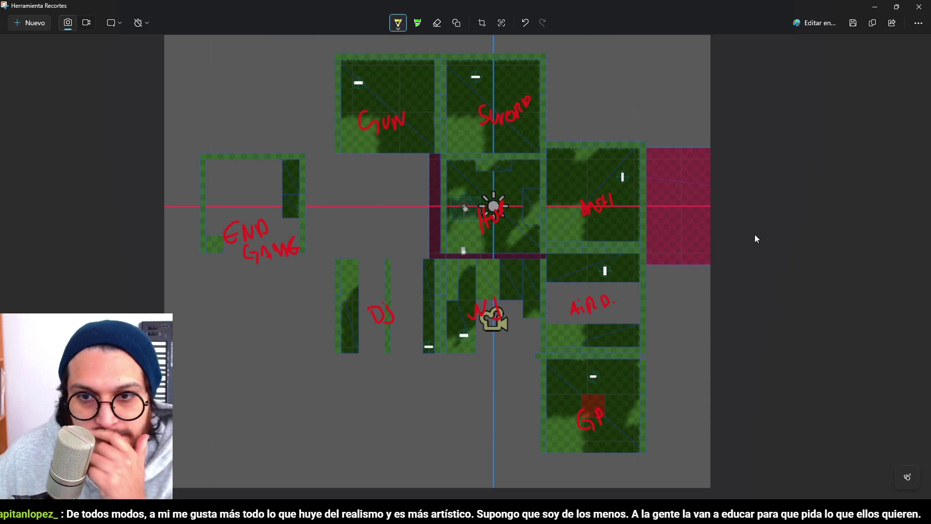
Step: Draw a yellow arrow rightward from the central room and write WS between GUN and SWORD
drag(515, 218, 566, 205)
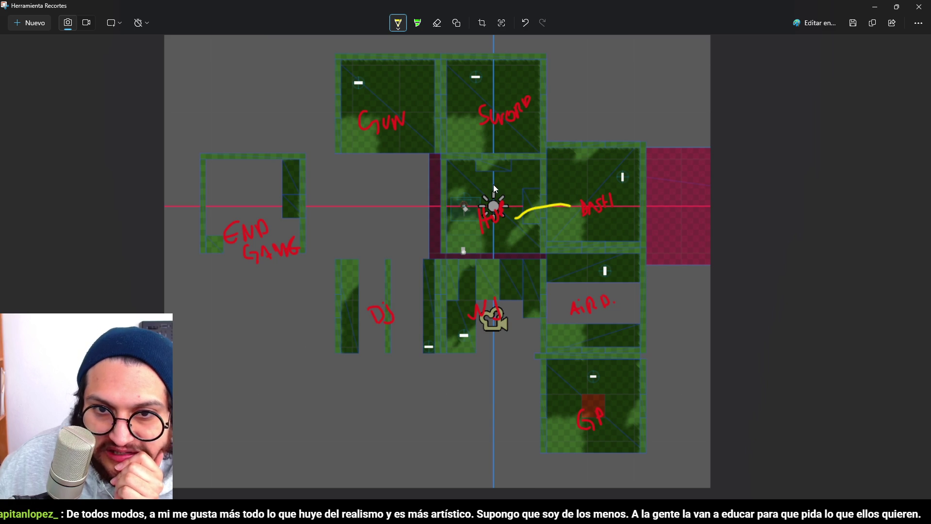
drag(495, 136, 505, 141)
mouse_move(565, 196)
mouse_down()
mouse_move(573, 200)
mouse_move(568, 217)
mouse_up()
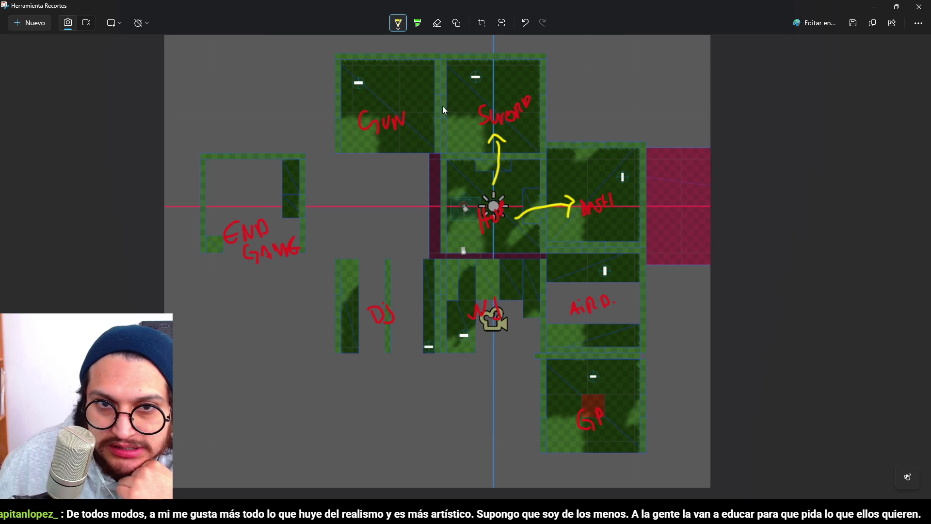
mouse_move(424, 109)
mouse_down()
mouse_move(438, 124)
mouse_move(444, 104)
mouse_move(444, 122)
mouse_up()
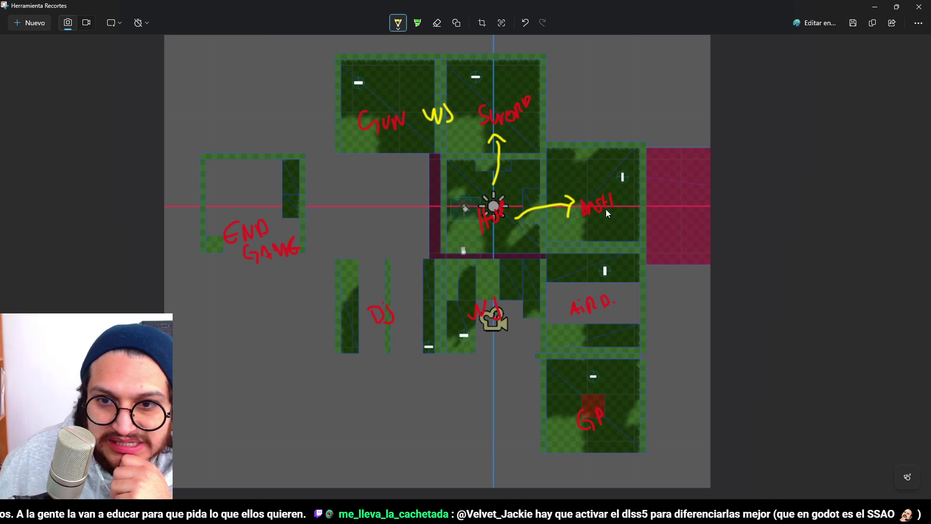
mouse_move(597, 243)
mouse_down()
mouse_move(589, 255)
mouse_move(619, 243)
mouse_up()
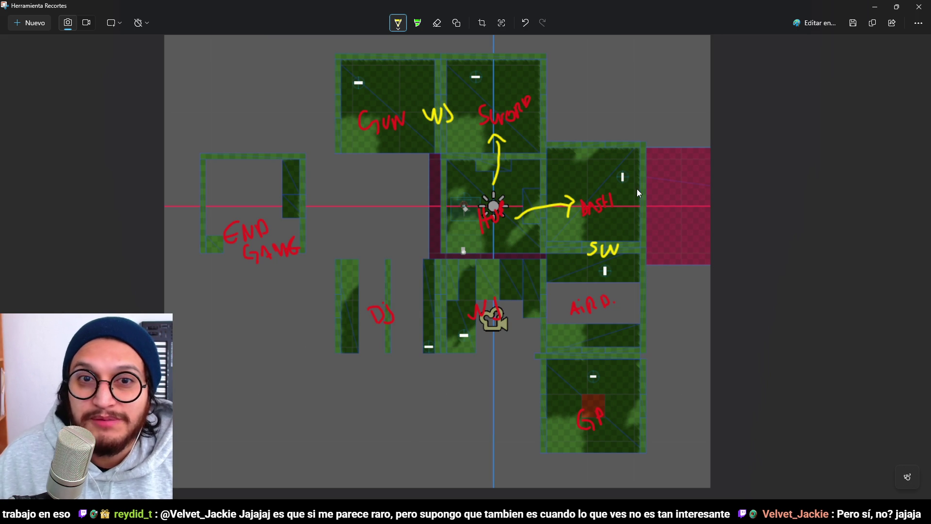
Step: Scroll the canvas to review the labelled map with its yellow arrows
scroll(639, 128, up, 1)
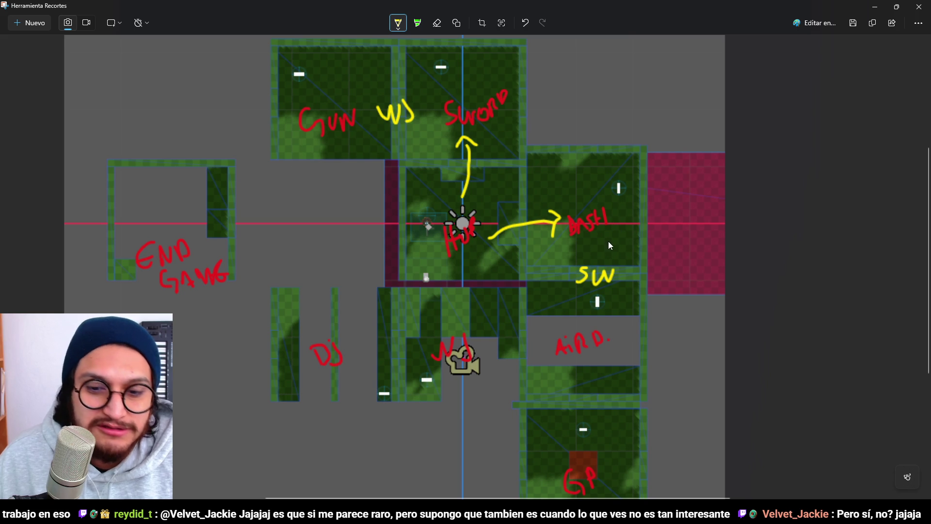
scroll(609, 241, down, 1)
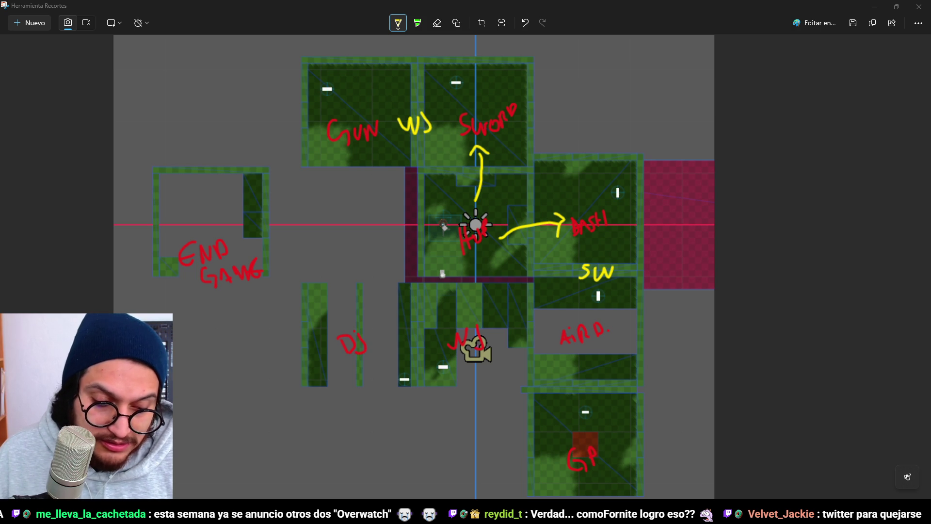
click(686, 20)
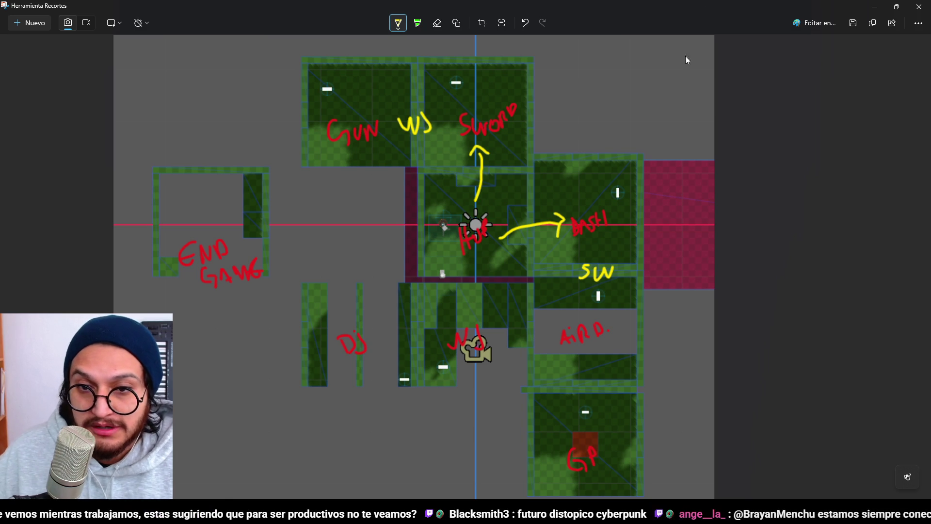
drag(567, 140, 624, 131)
key(ctrl+z)
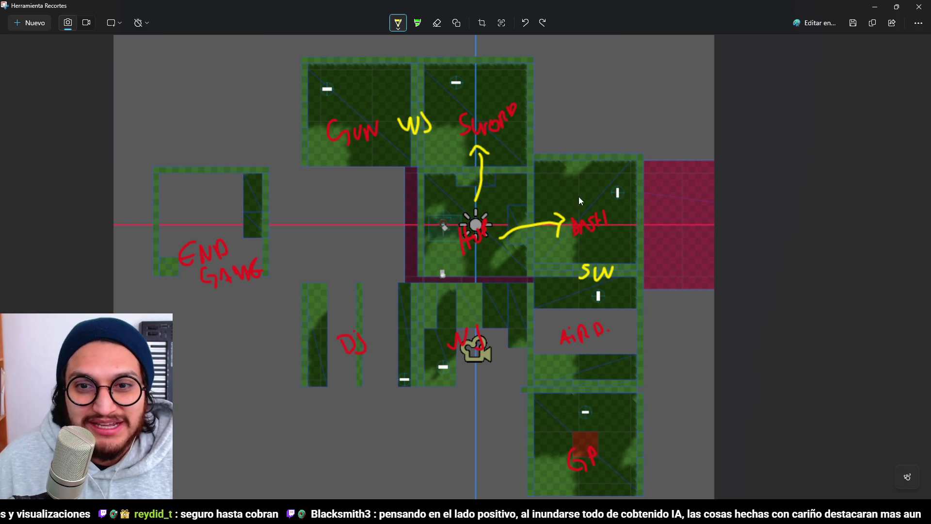
Step: Add a yellow dot beside WS, then undo a trial line from SWORD toward BASTI
ctrl+scroll(492, 196, down, 1)
ctrl+scroll(495, 201, up, 1)
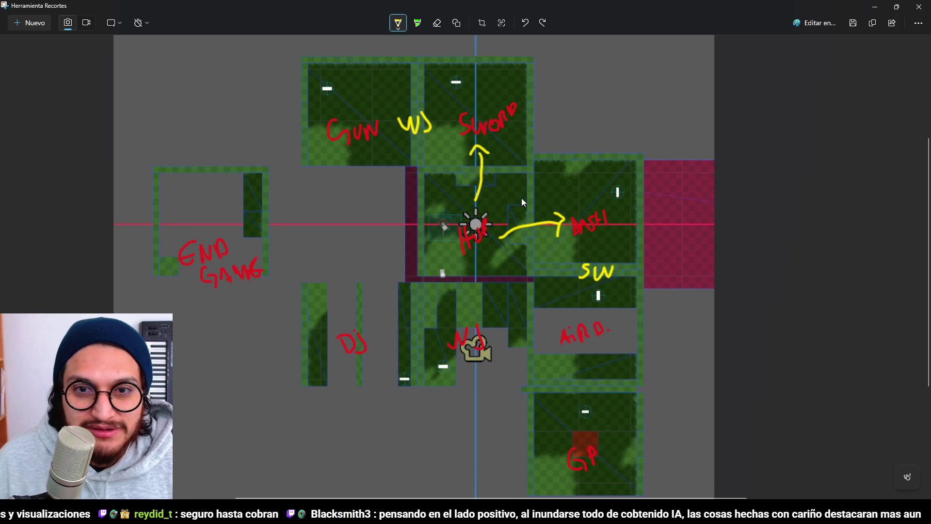
scroll(930, 194, down, 1)
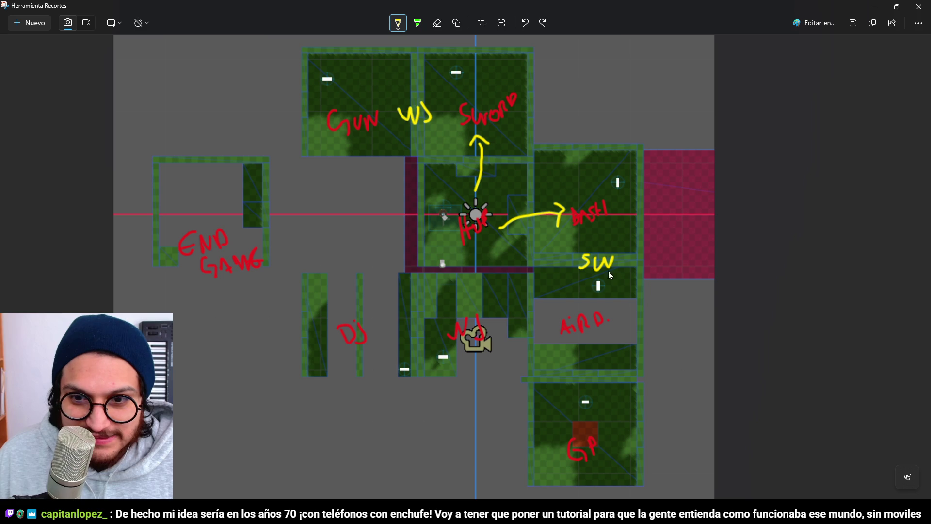
click(416, 95)
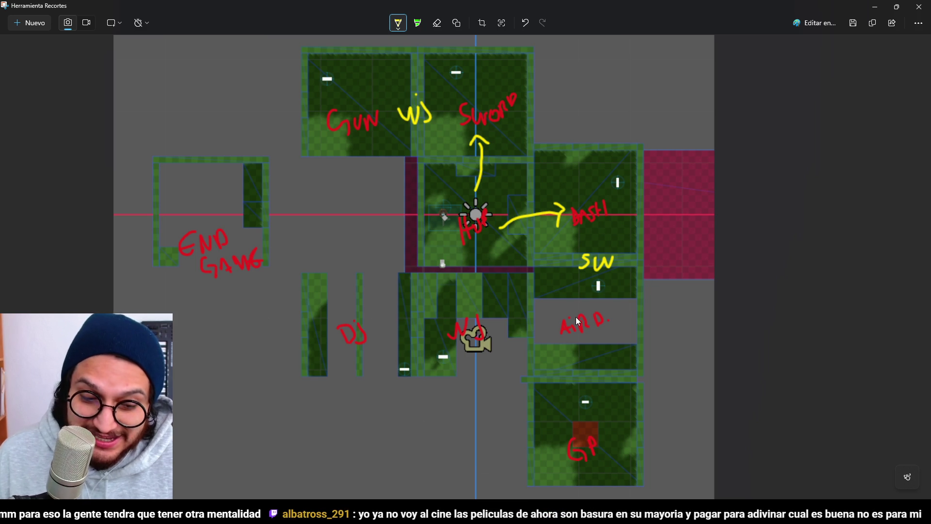
drag(537, 126, 574, 199)
key(ctrl+z)
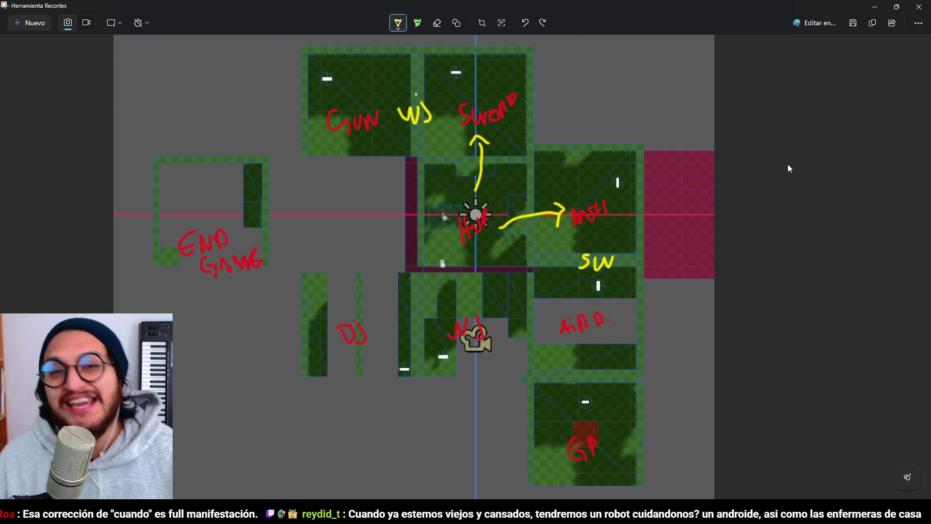
Step: Scroll the canvas to review the red room labels and yellow arrows
scroll(665, 225, up, 2)
scroll(579, 229, down, 1)
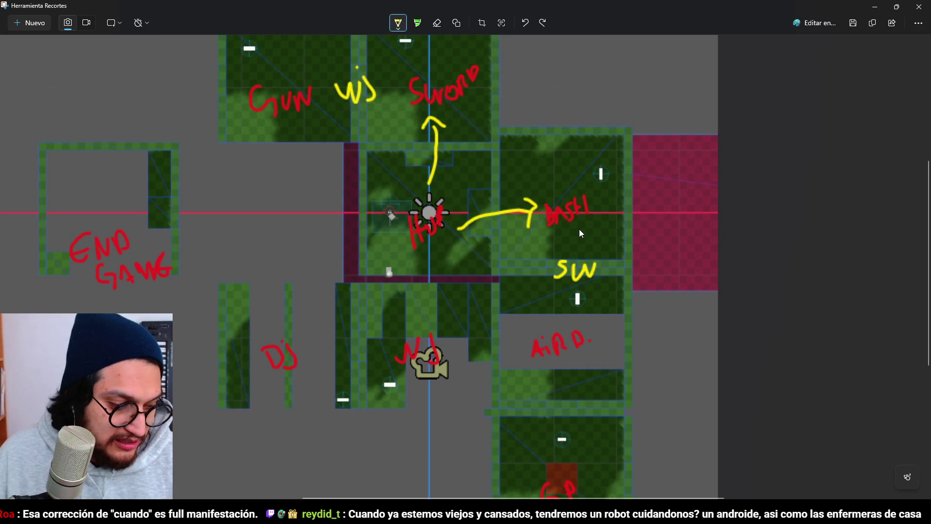